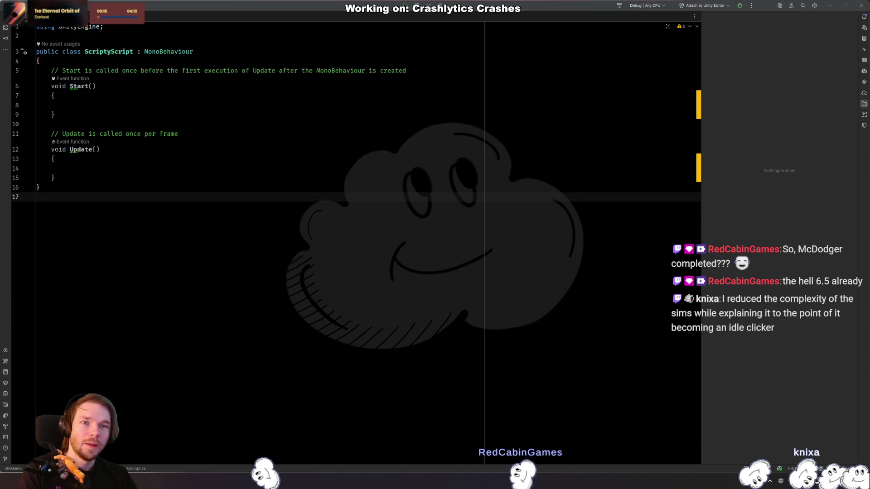
Step: Place the cursor in the code editor on the Update method line
left_click(289, 183)
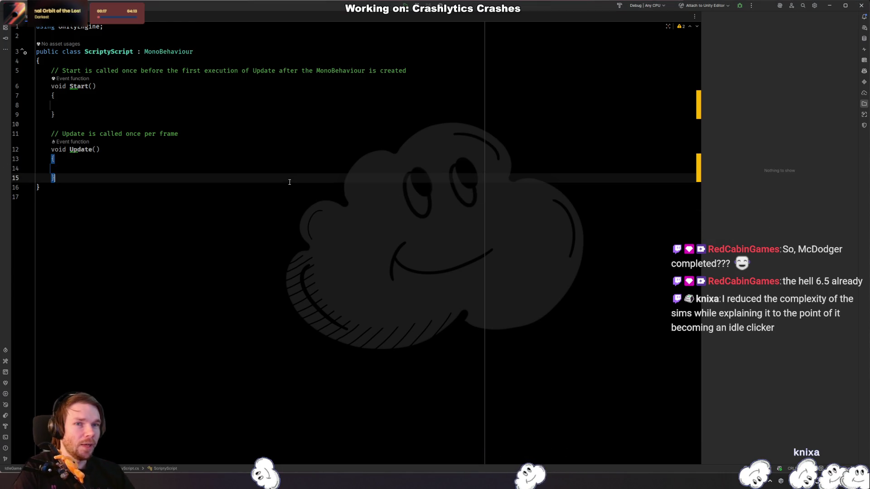
left_click(269, 197)
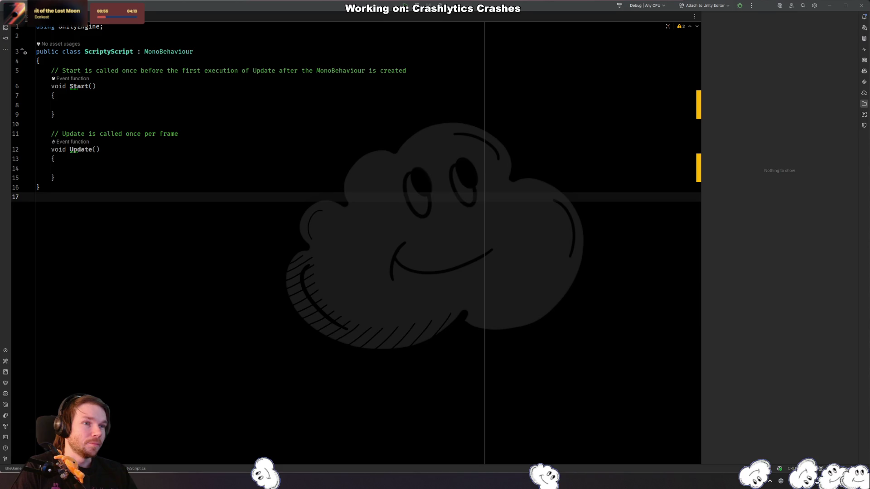
left_click(359, 134)
left_click(338, 141)
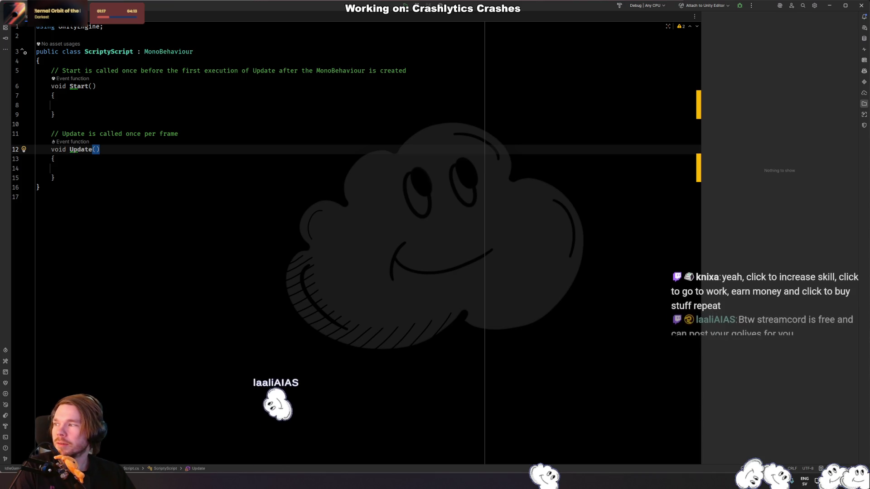
Step: Bring IdleOn over the code, collapse Quest Helper, toggle AUTO off and on, and open MENU
mouse_move(0, 97)
left_mouse_down()
mouse_move(98, 98)
mouse_move(156, 125)
mouse_move(207, 136)
left_mouse_up()
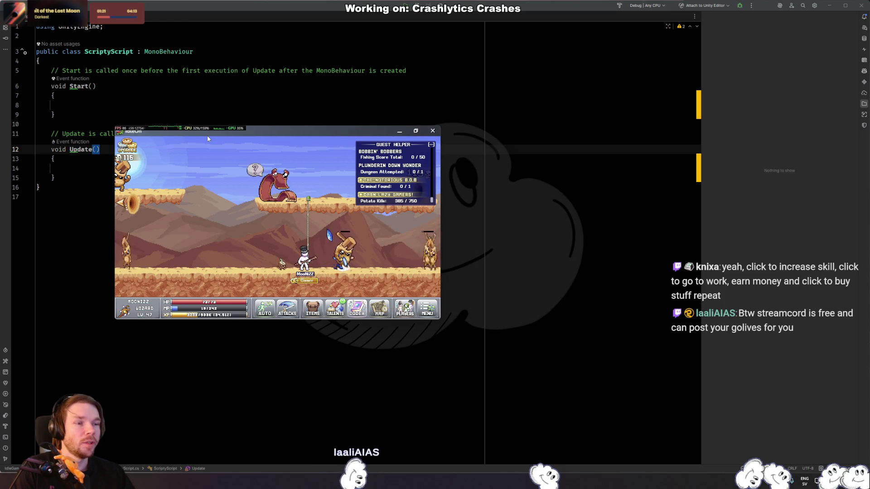
left_click(431, 144)
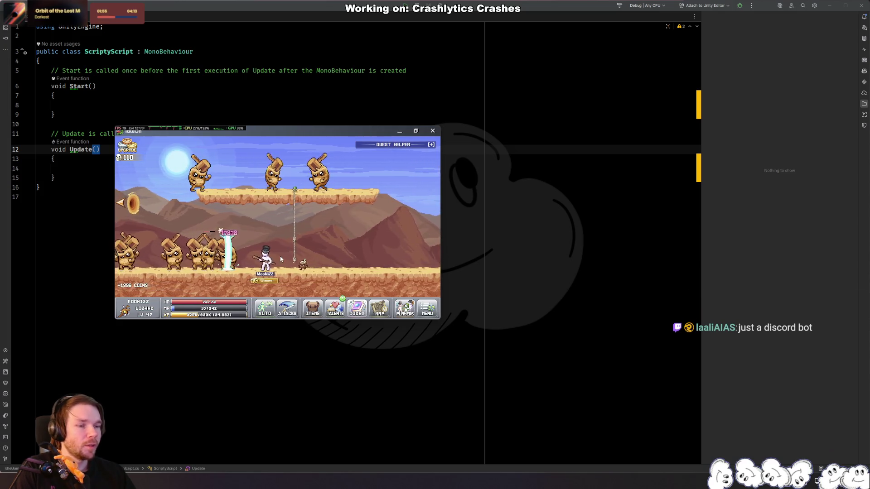
left_click(279, 251)
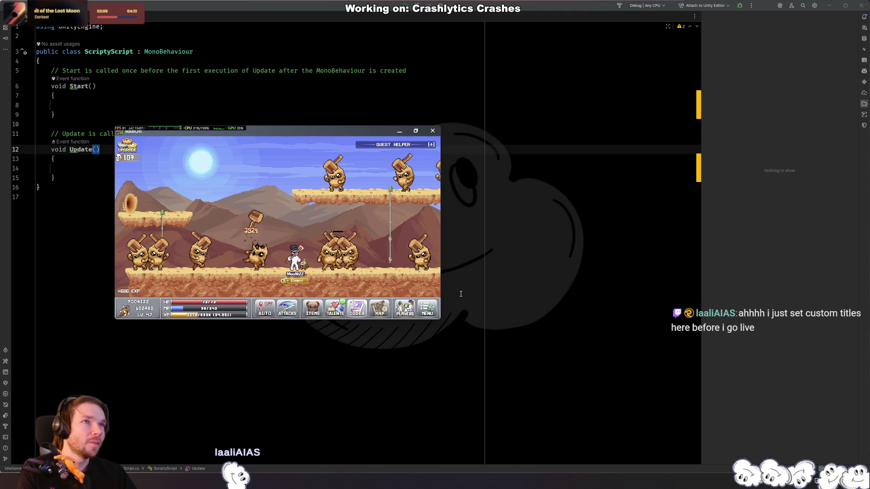
left_click(264, 308)
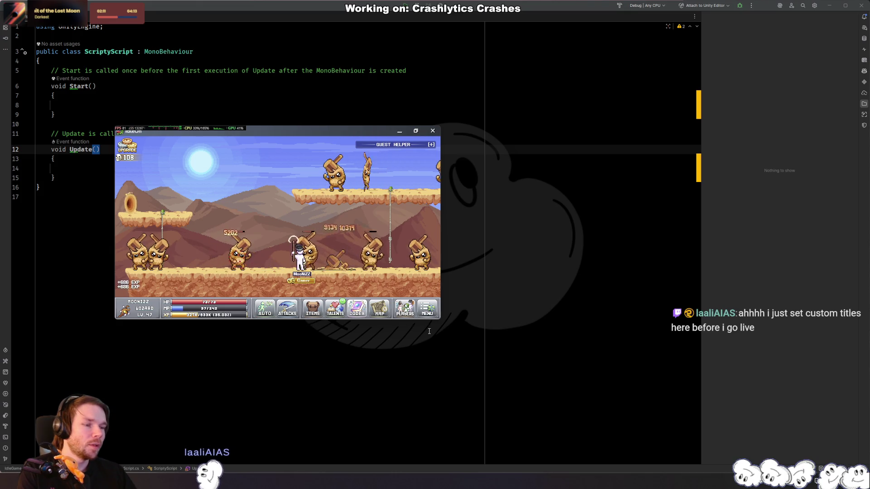
left_click(427, 308)
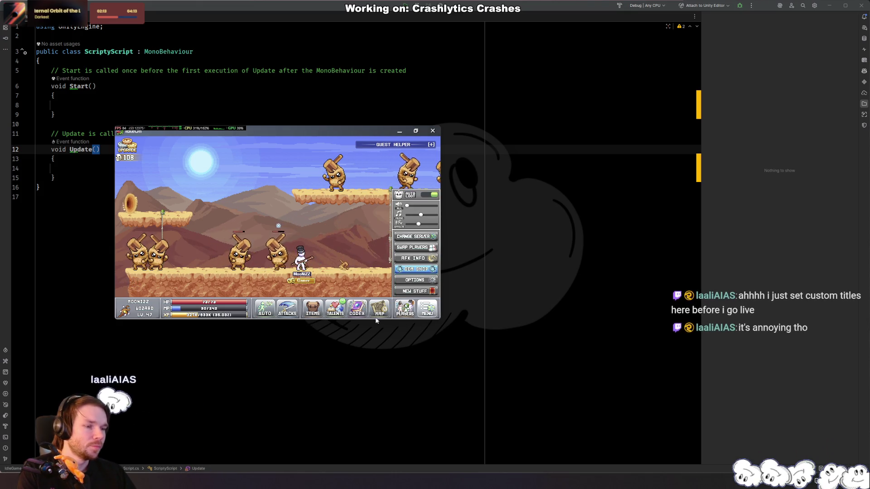
Step: Close MENU, check the three characters in Player Swappin', then close that list
left_click(373, 280)
left_click(405, 308)
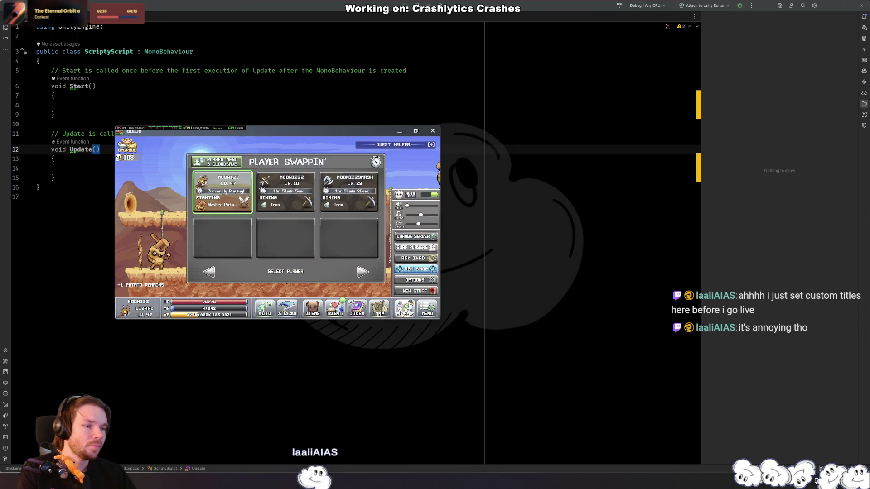
left_click(363, 239)
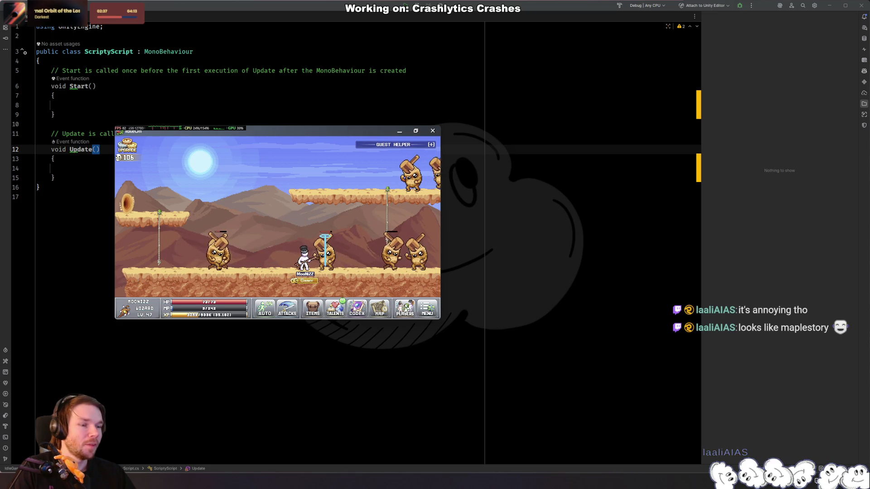
Step: Review the wizard's talents and Skills Info levels, then close the panel
left_click(336, 312)
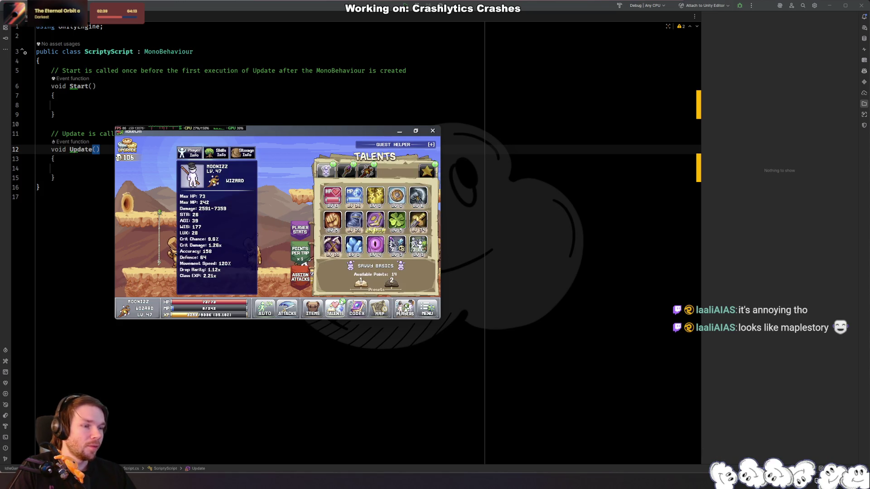
left_click(218, 152)
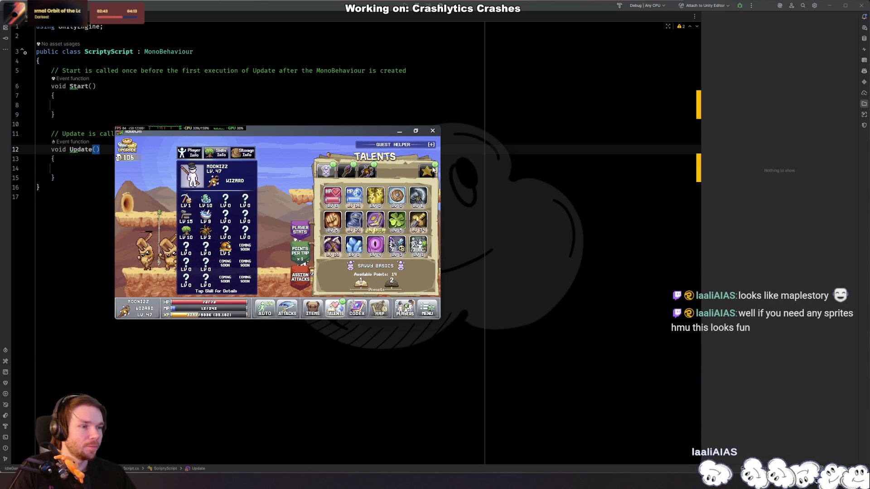
left_click(338, 314)
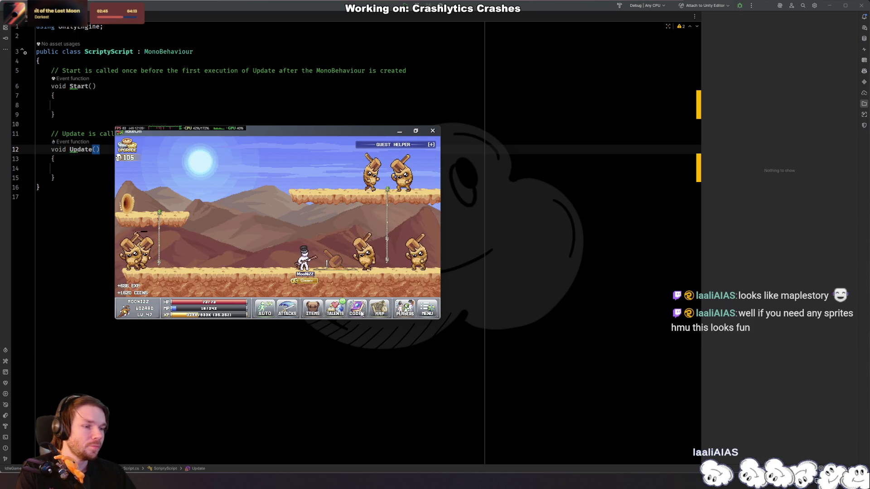
Step: Open and close the Codex, then bring it up again
left_click(361, 313)
left_click(361, 314)
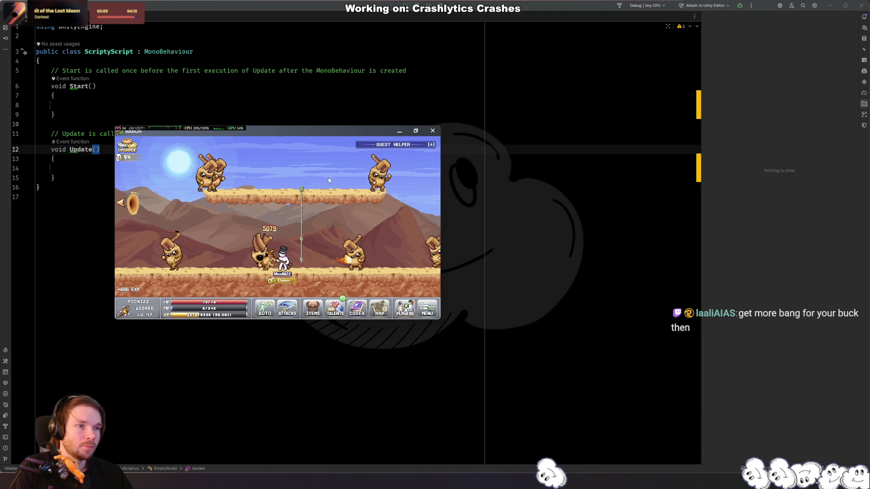
left_click(357, 313)
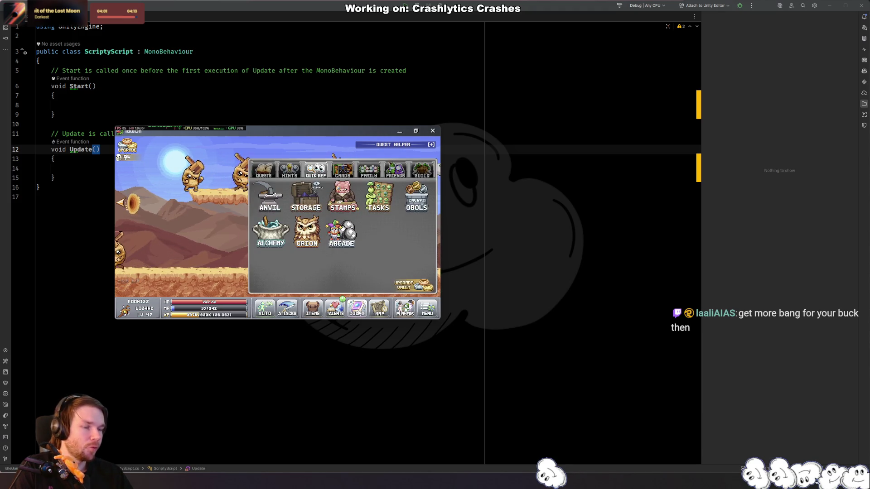
Step: Check the Anvil's Produce and Craft tabs, then open Orion's feather upgrades from the Codex
left_click(263, 200)
left_click(294, 171)
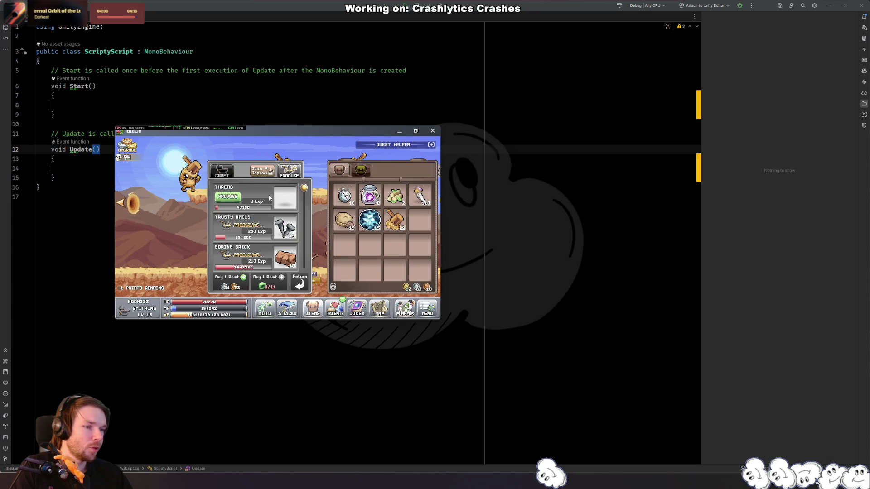
left_click(218, 170)
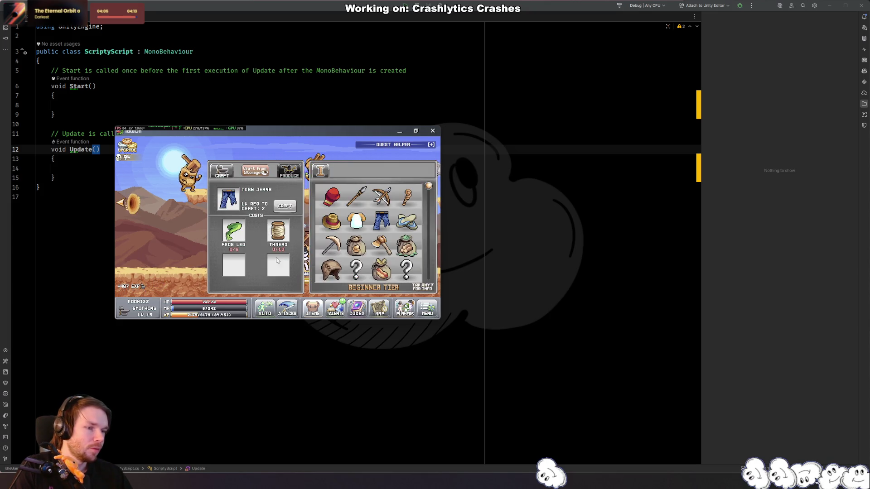
scroll(379, 248, "down", 2)
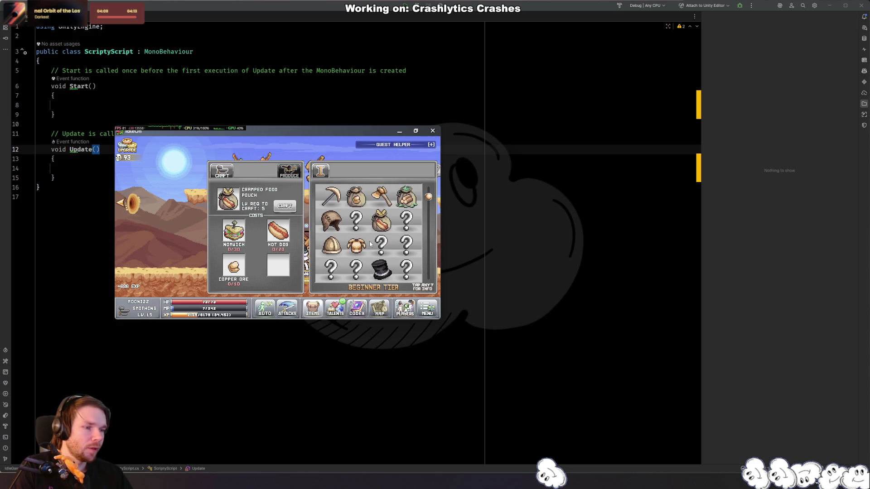
scroll(354, 236, "down", 3)
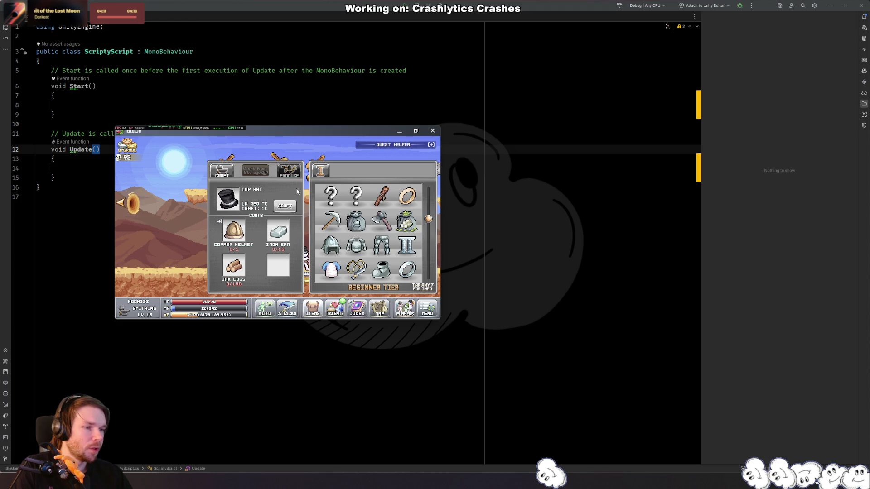
left_click(362, 312)
left_click(317, 249)
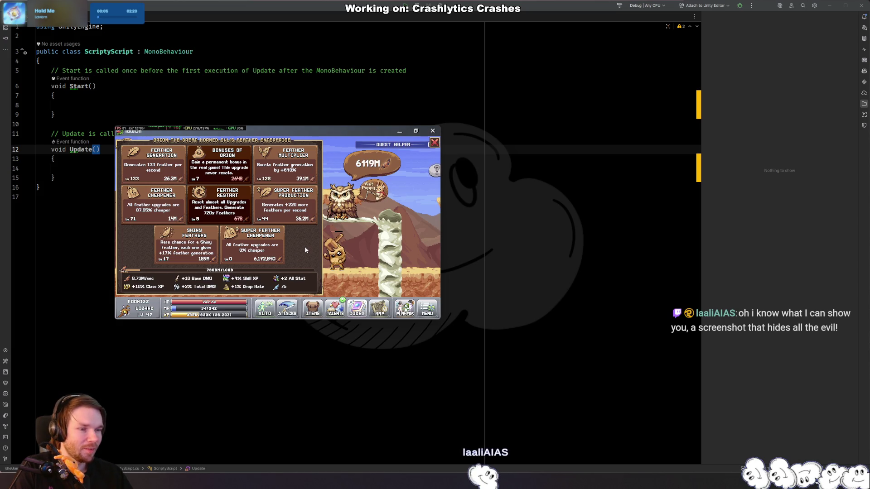
Step: Raise Super Feather Cheapener from 0 to 31 (620% cheaper), then switch to Firefox
left_click(301, 249)
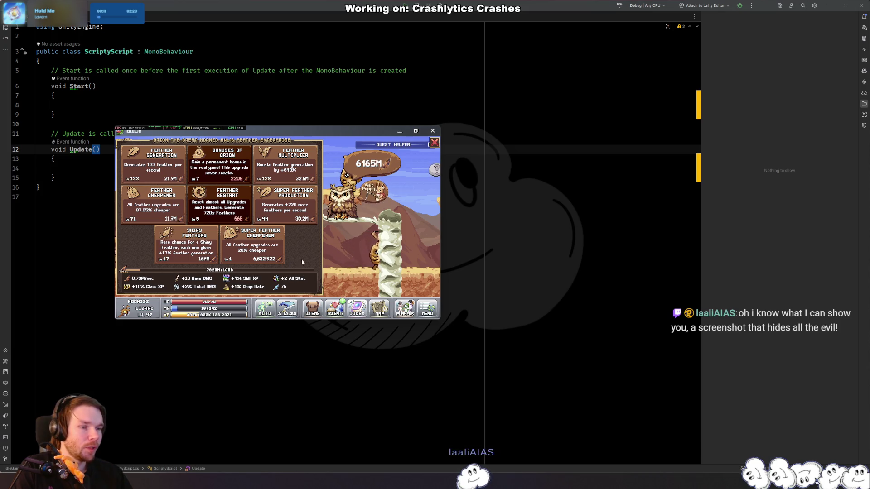
left_click(264, 252)
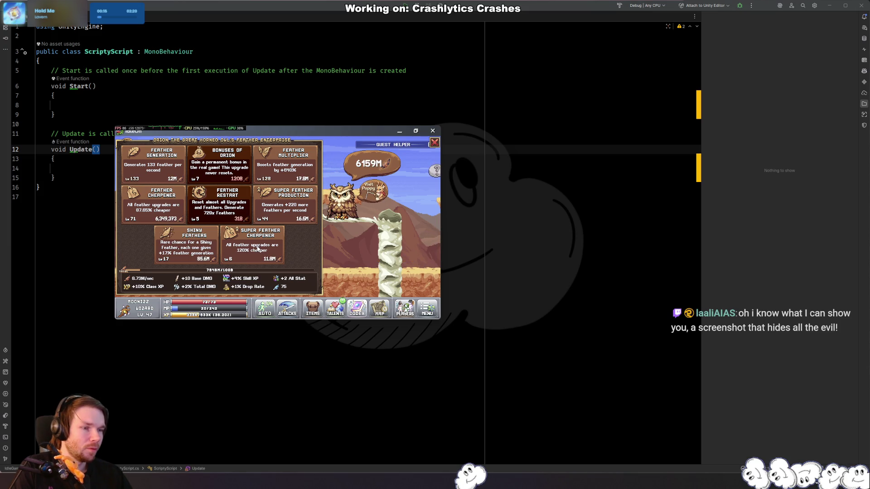
left_click(249, 252)
left_click(249, 252)
left_click(249, 252)
left_click(249, 252)
left_click(249, 252)
left_click(249, 252)
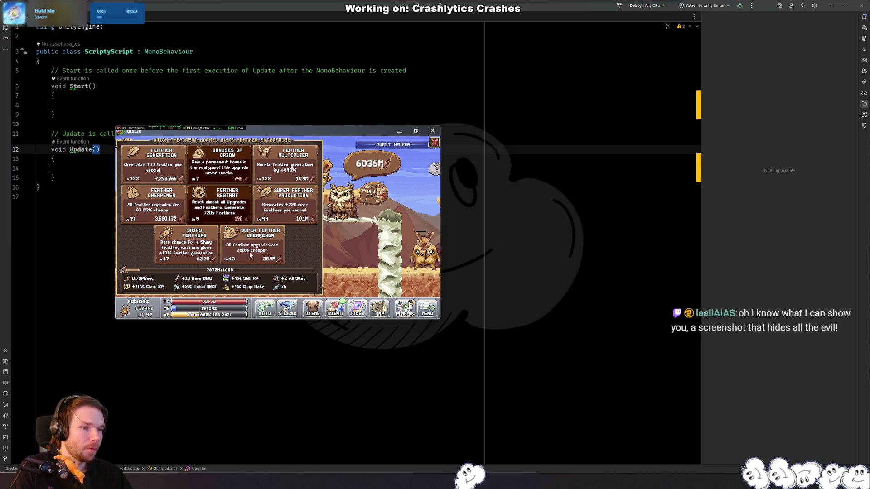
left_click(250, 251)
left_click(249, 251)
left_click(249, 252)
left_click(249, 251)
left_click(249, 251)
left_click(249, 252)
left_click(249, 251)
left_click(249, 252)
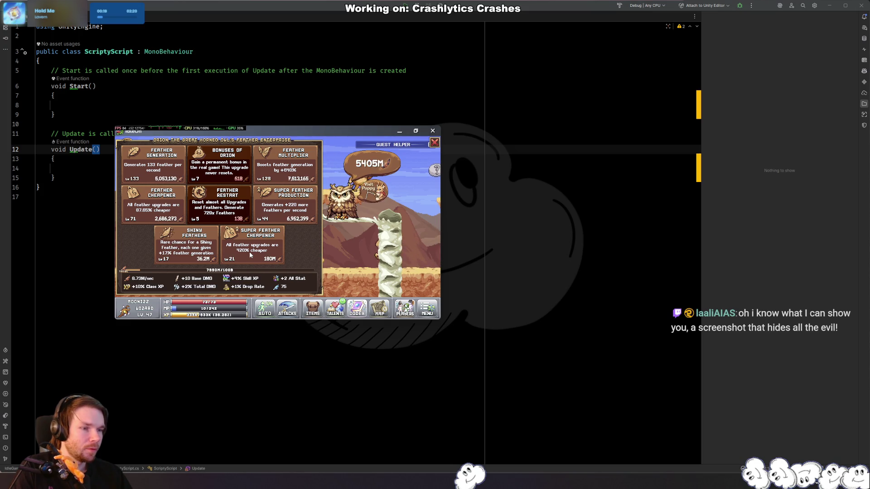
left_click(249, 252)
left_click(249, 252)
left_click(249, 252)
left_click(249, 252)
left_click(249, 251)
left_click(260, 255)
left_click(260, 255)
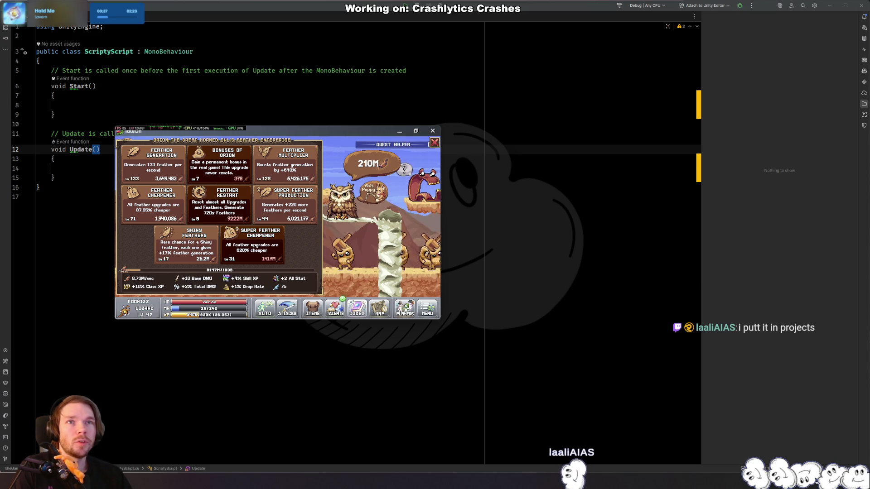
key("alt+Tab")
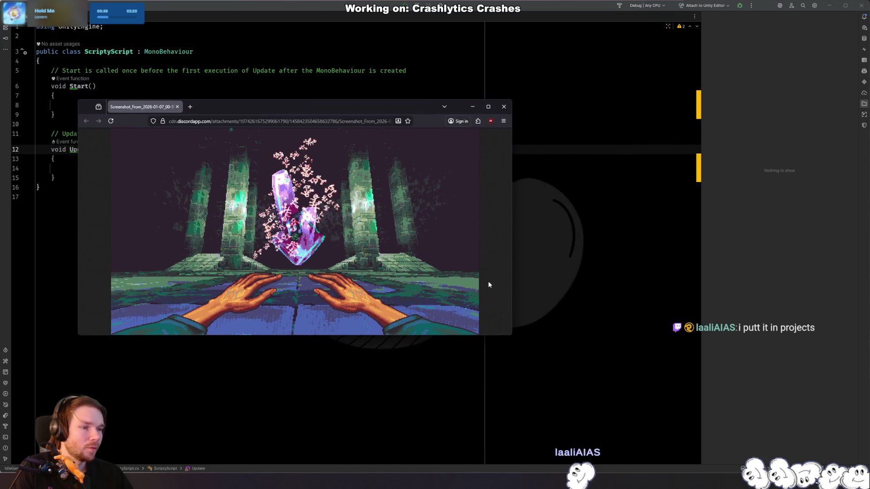
Step: Enlarge and raise the Firefox screenshot window, then close it
mouse_move(509, 335)
left_mouse_down()
mouse_move(691, 473)
mouse_move(688, 455)
left_mouse_up()
left_click_drag(447, 106, 443, 44)
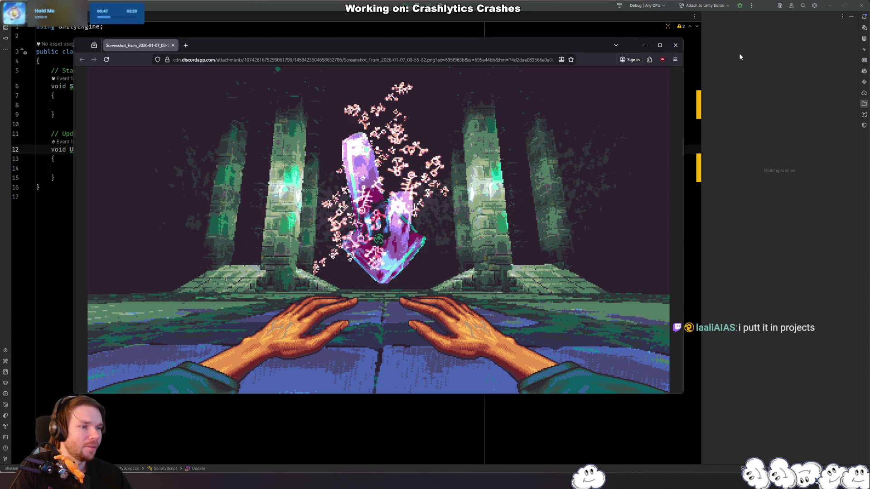
left_click(676, 46)
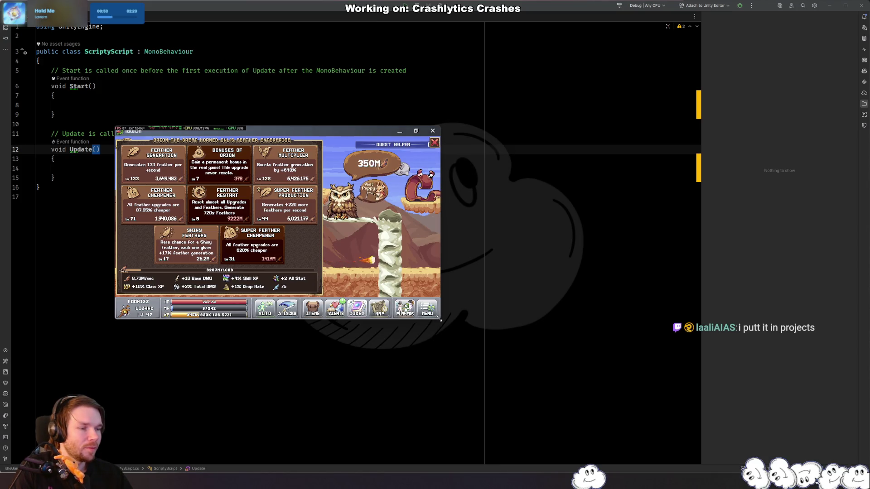
Step: Enlarge the game window, close Orion's feather panel, and reopen the Codex
mouse_move(438, 319)
left_mouse_down()
mouse_move(567, 395)
mouse_move(569, 413)
left_mouse_up()
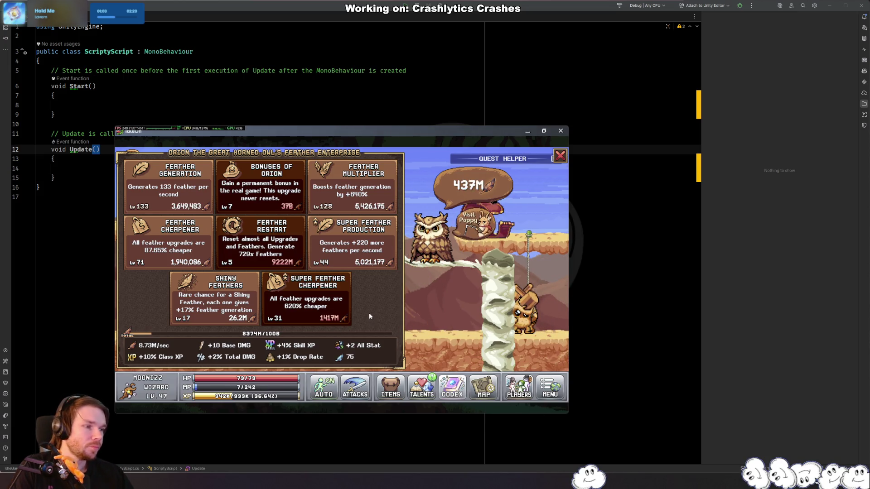
left_click(448, 396)
left_click(446, 394)
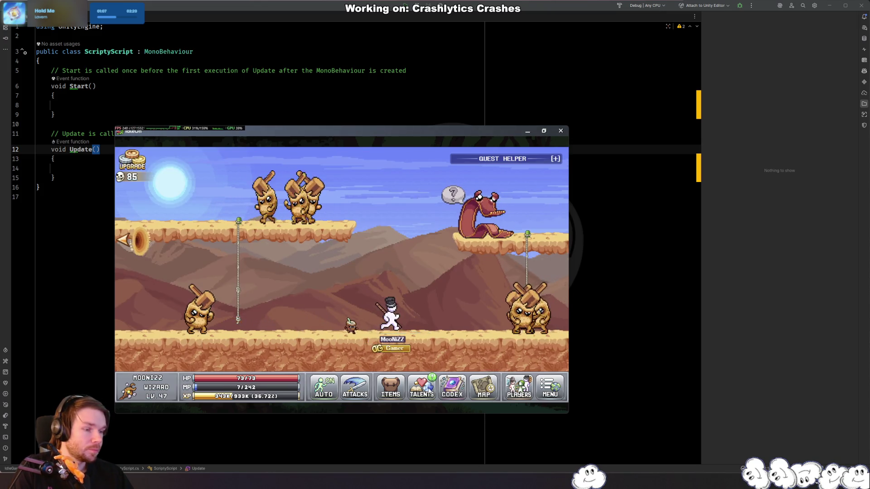
left_click(450, 389)
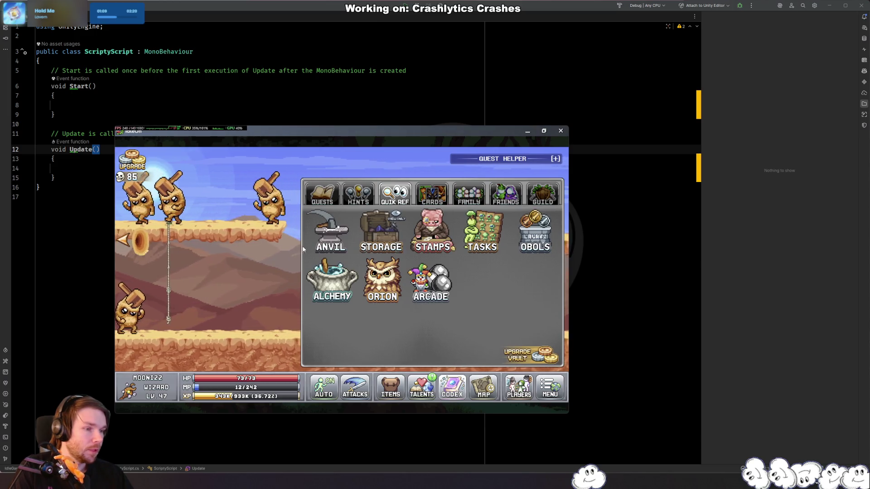
Step: Glance at the Blunder Hills achievements list, then close it
left_click(489, 300)
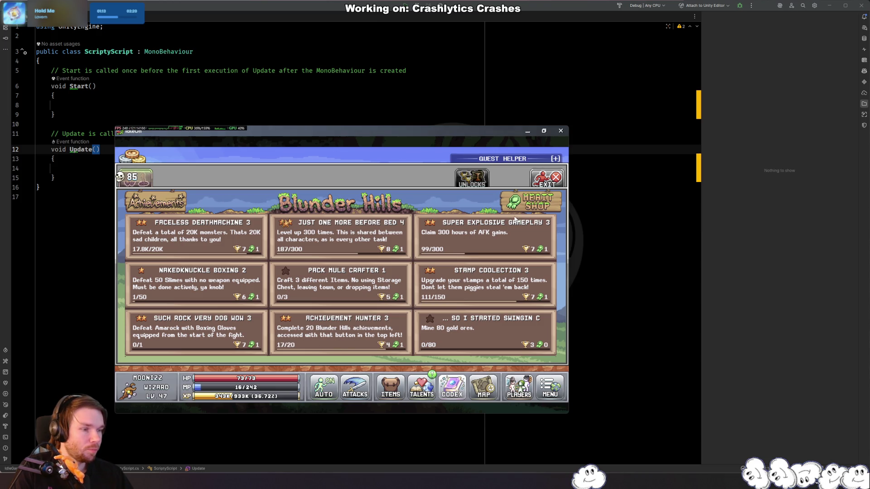
left_click(471, 177)
left_click(558, 179)
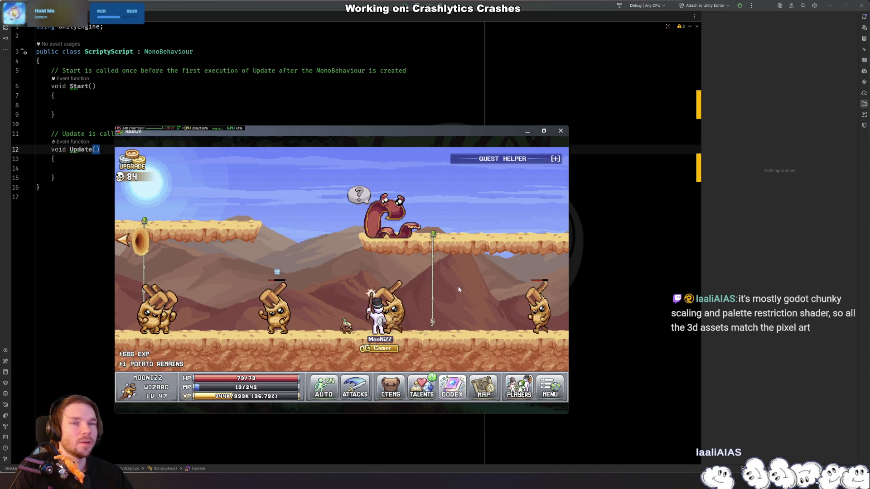
Step: In the Upgrade Vault, raise Mining Payday to Lv 15 and Stamp Bonanza to Lv 16
left_click(453, 392)
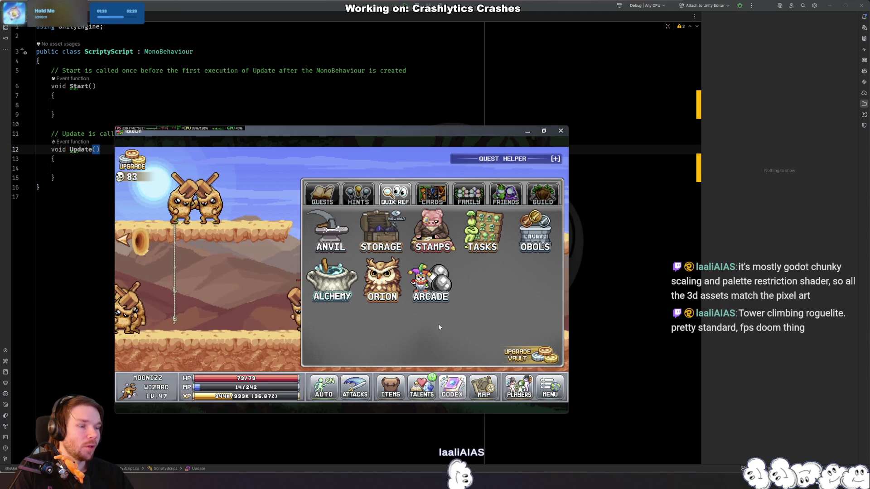
left_click(526, 355)
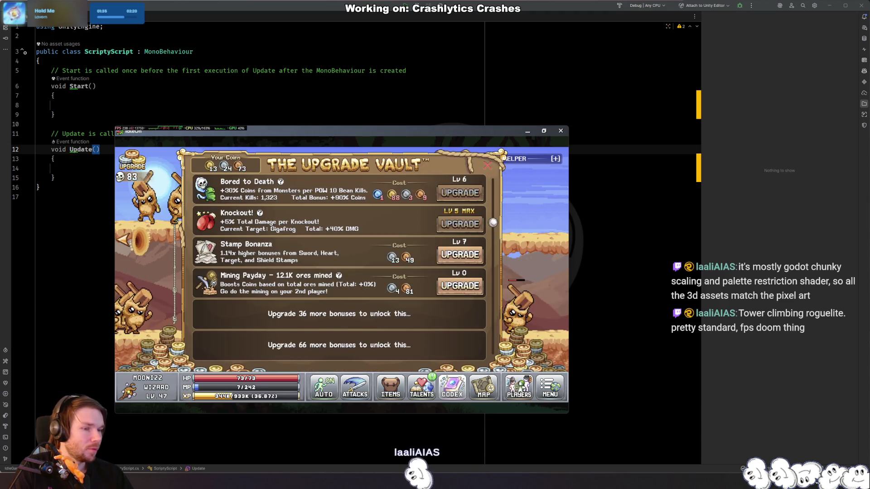
scroll(359, 317, "up", 5)
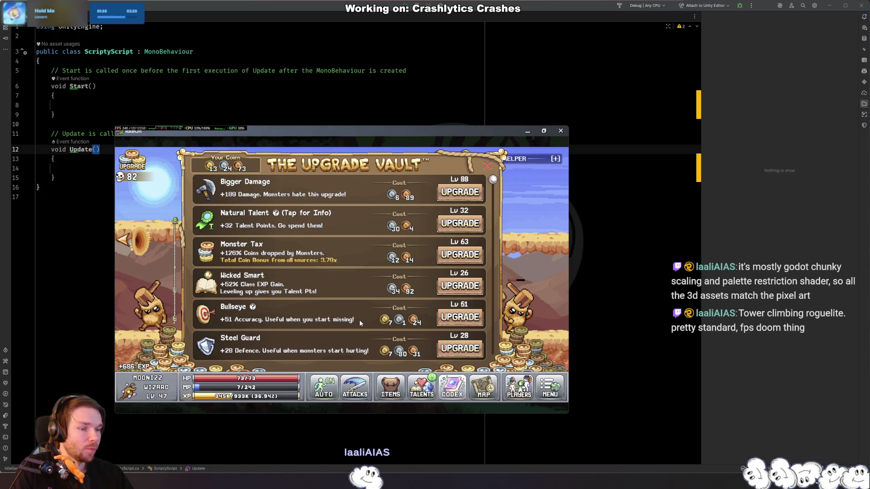
scroll(359, 320, "down", 10)
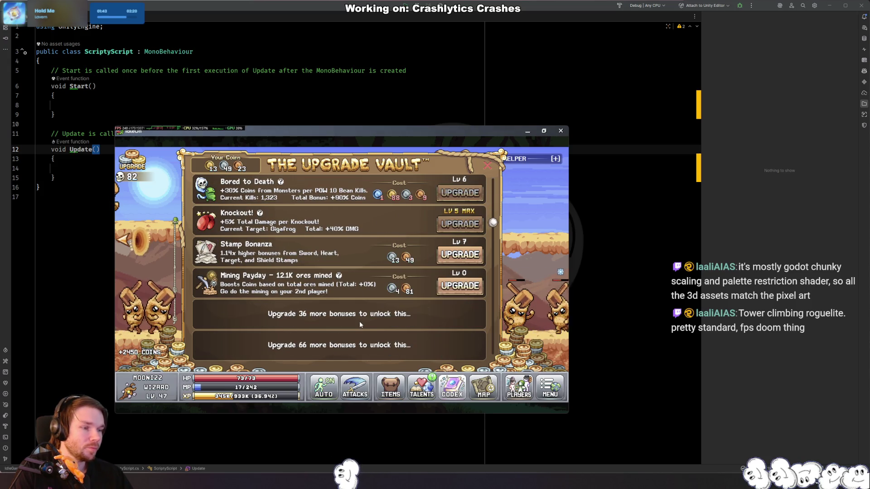
left_click(460, 286)
left_click(459, 287)
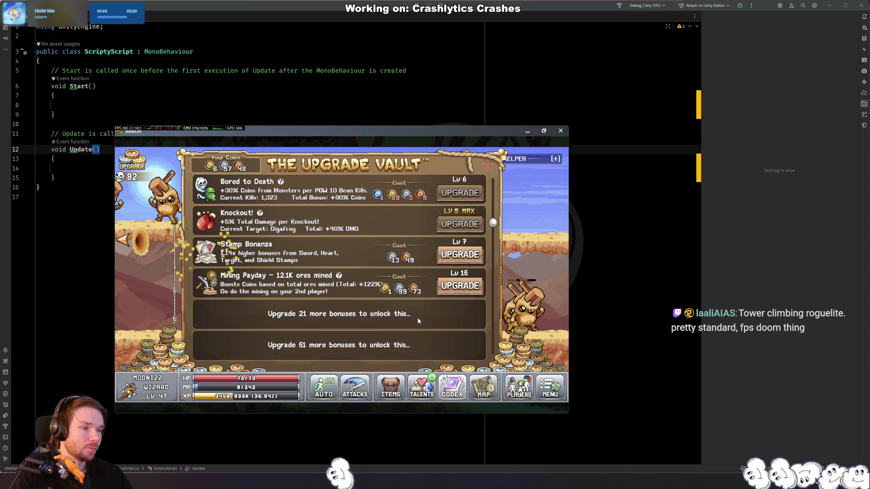
left_click(460, 255)
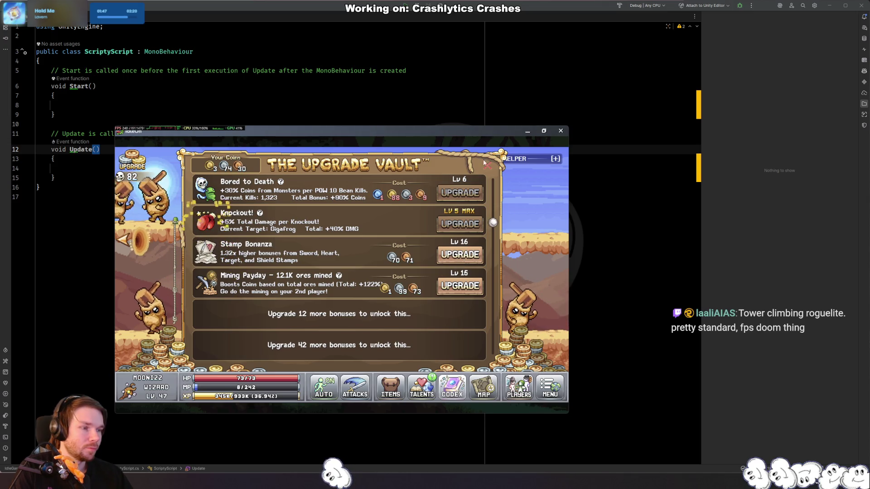
left_click(486, 164)
Step: Level Quick Reeling to Lv 30 at Poppy's fish pond via Orion, then close it
left_click(455, 398)
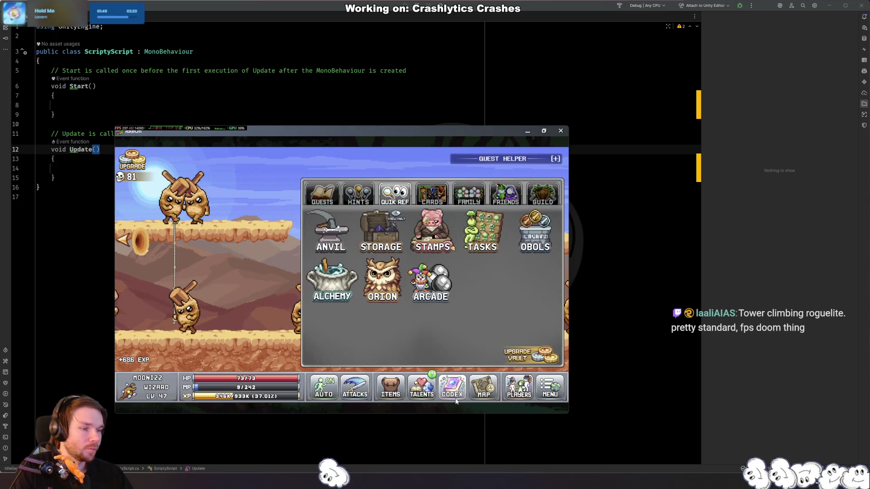
left_click(384, 268)
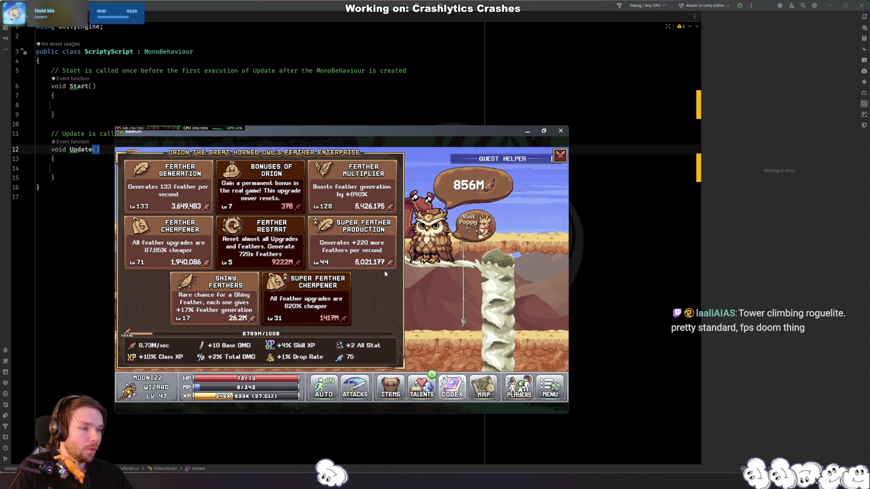
left_click(481, 224)
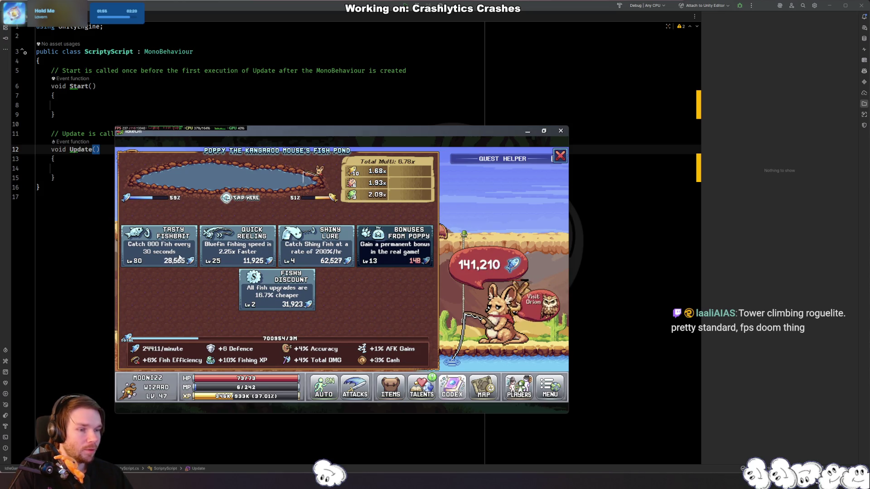
triple_click(237, 251)
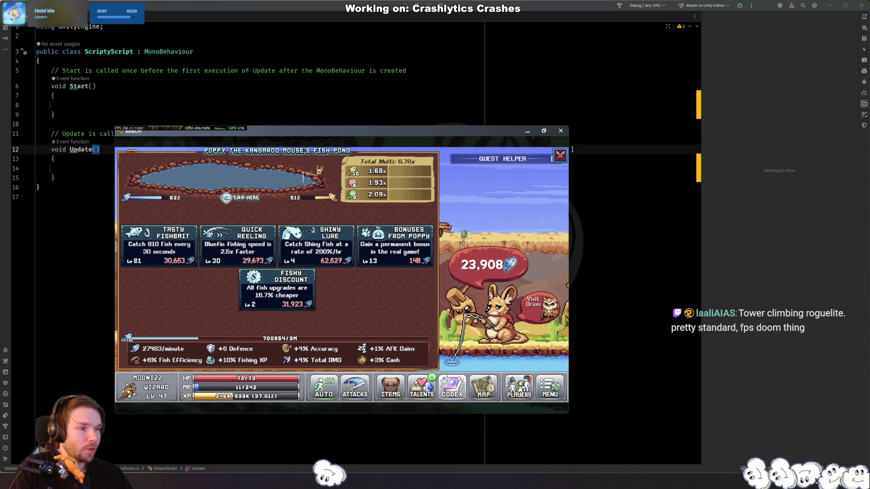
left_click(560, 156)
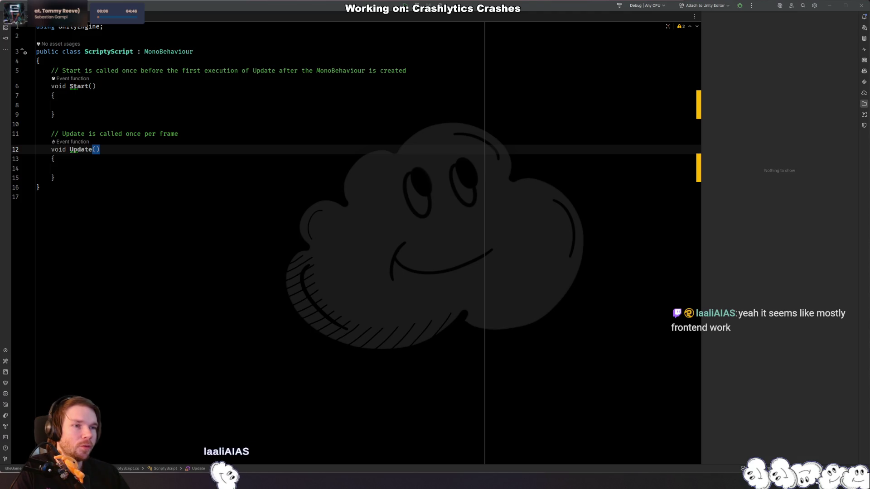
left_click(195, 243)
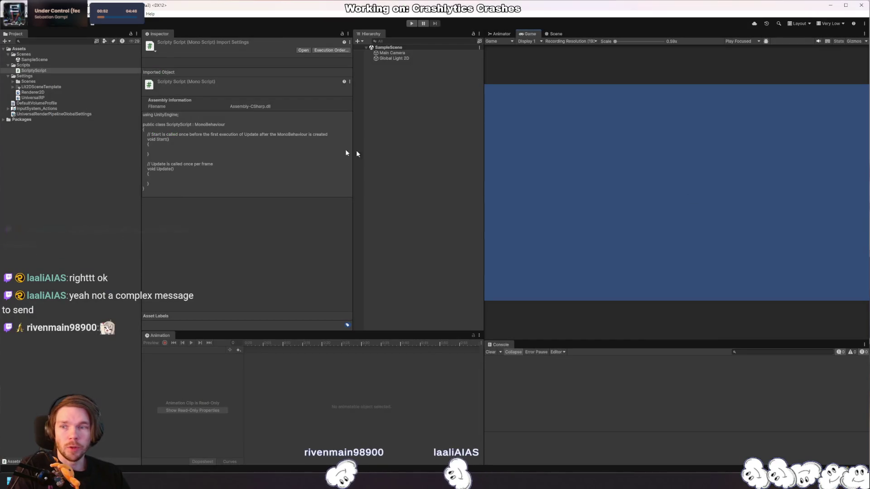
Step: Open the Package Manager from Window > Package Management in Unity Editor
left_click(83, 137)
left_click(136, 14)
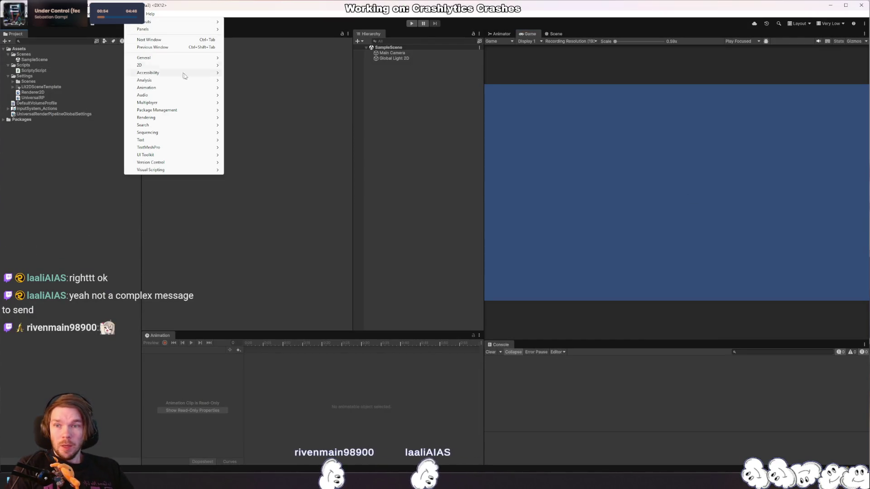
mouse_move(149, 110)
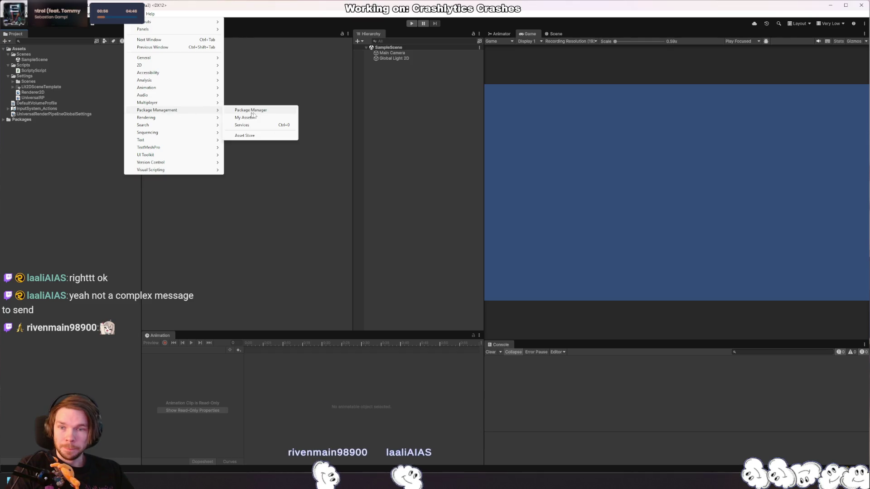
left_click(247, 103)
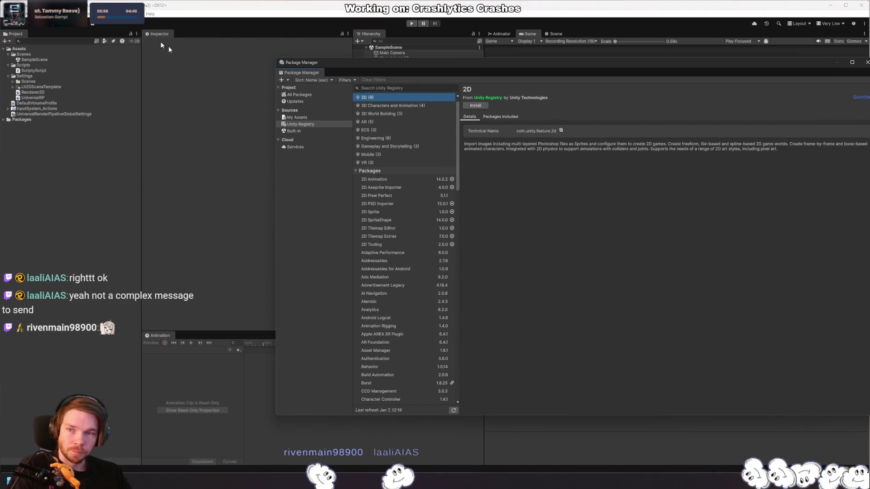
Step: Open the Multiplayer Center and place it over the Package Manager
left_click(136, 14)
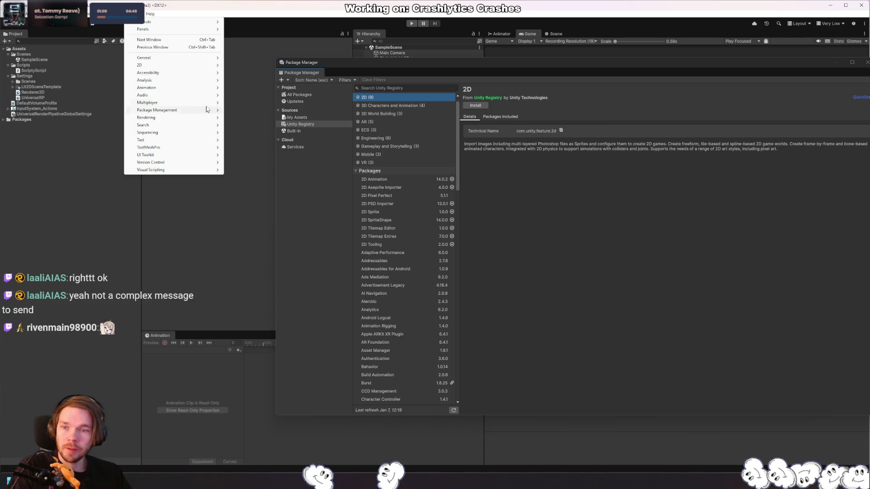
mouse_move(206, 109)
left_click(247, 103)
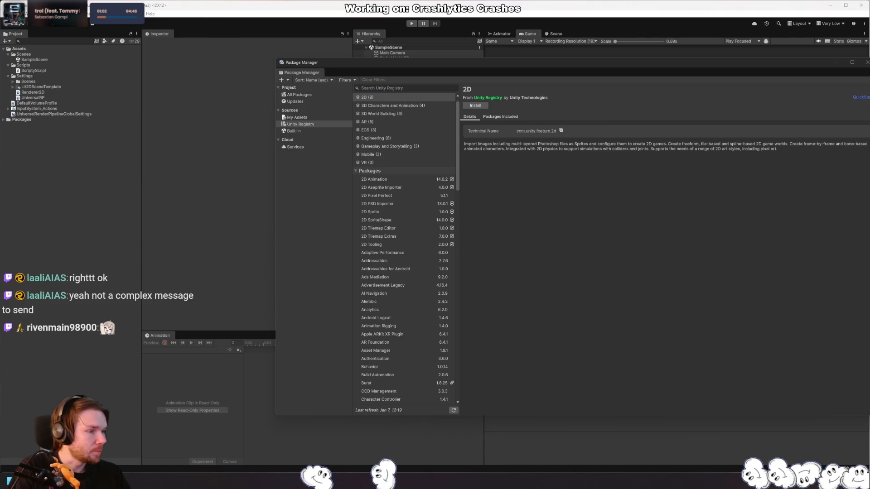
mouse_move(681, 91)
left_mouse_down()
mouse_move(573, 91)
mouse_move(476, 72)
left_mouse_up()
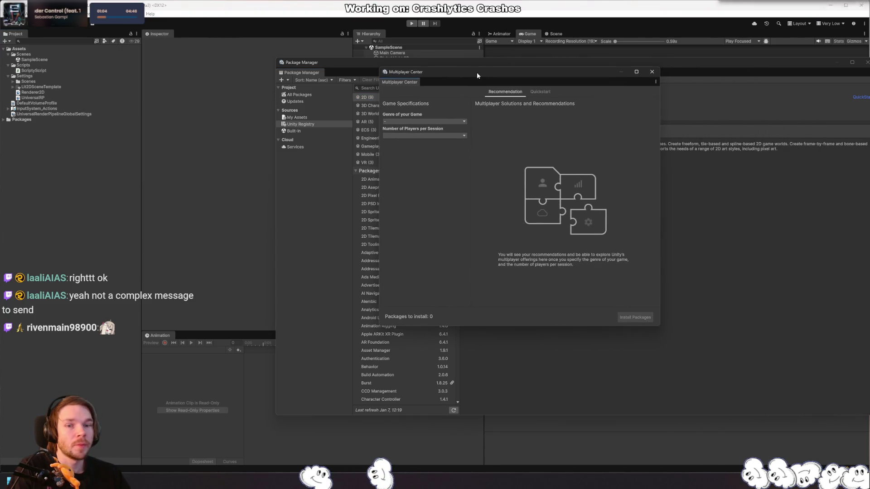
Step: Choose Async, Idle, Hyper Casual, Puzzle genre, 512+ players, and Multi-Server Sessions netcode
left_click(444, 120)
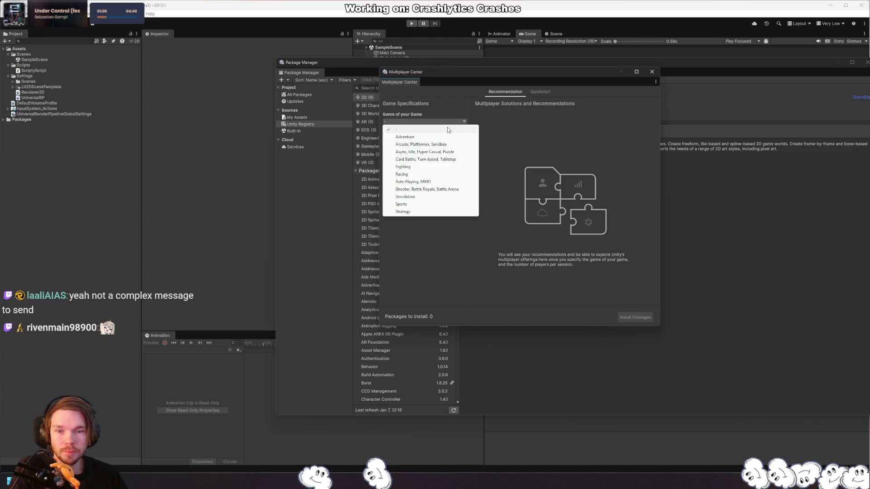
left_click(460, 154)
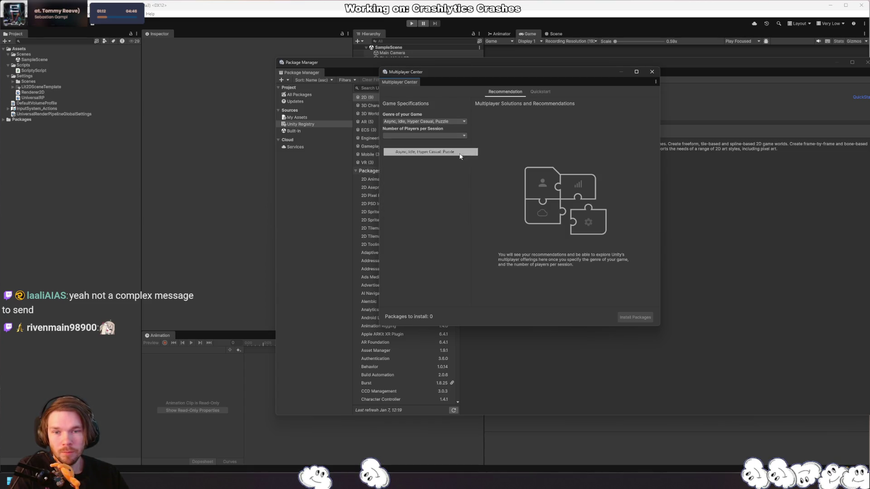
left_click(438, 135)
left_click(420, 196)
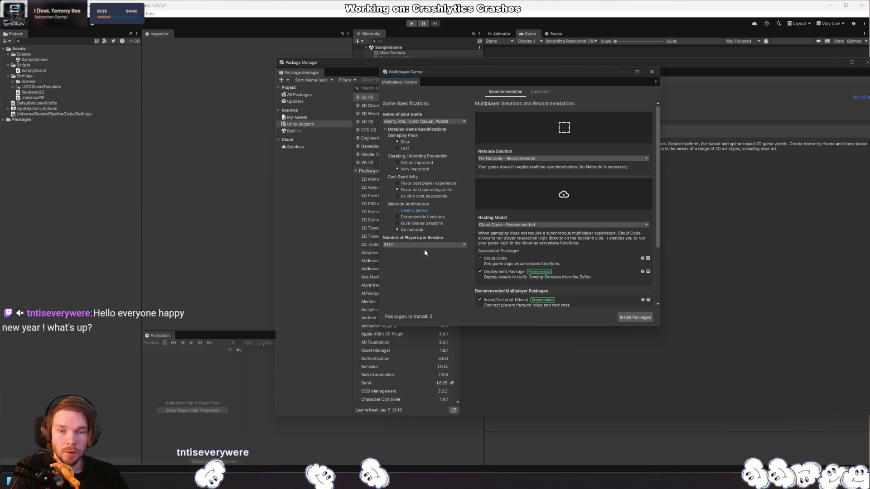
left_click(397, 223)
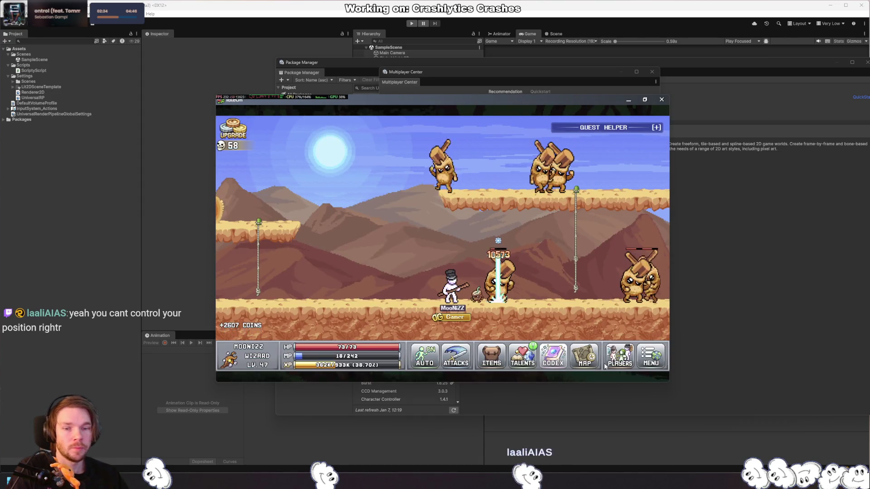
Step: Turn off AUTO, walk the wizard to the upper-left platform and back down, then target an enemy
left_click(423, 363)
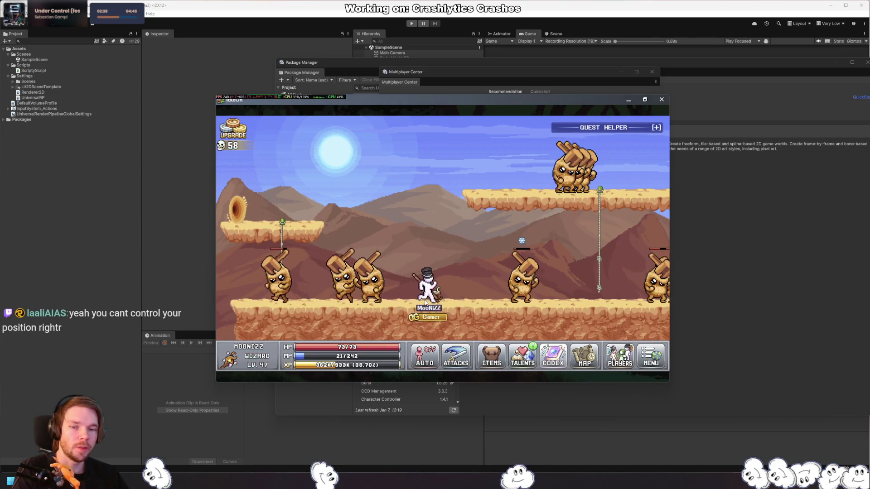
left_click(312, 217)
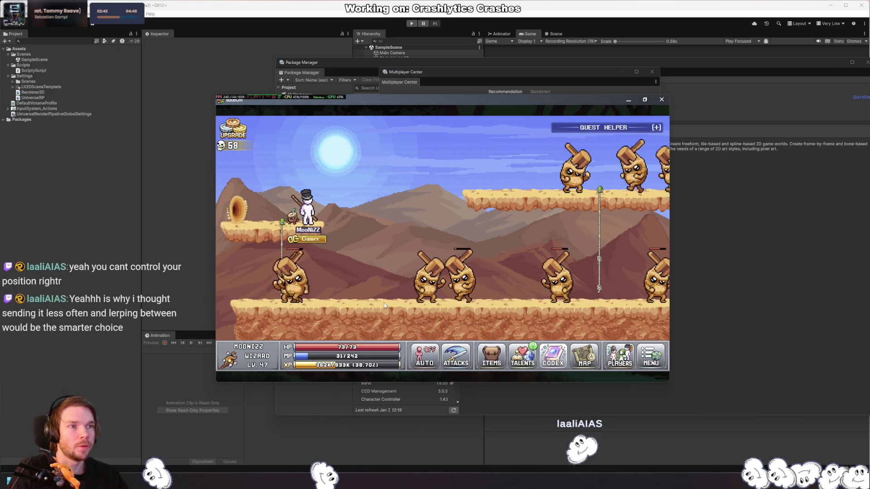
left_click(337, 295)
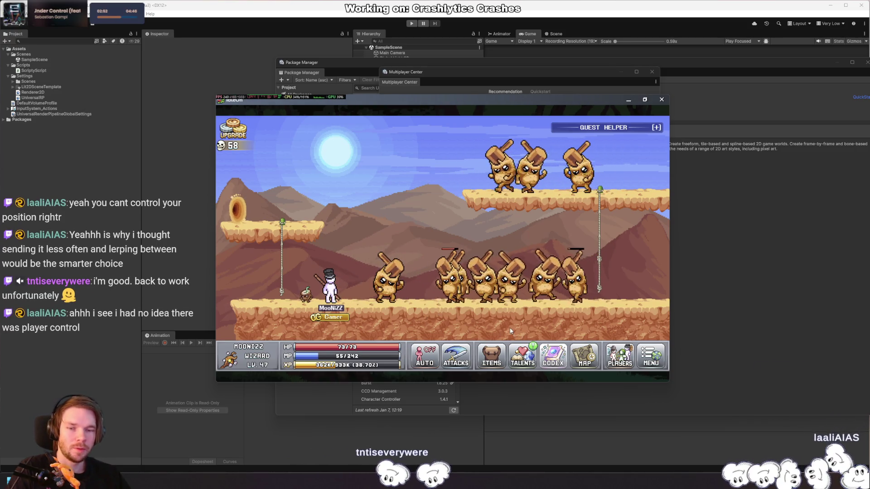
left_click(480, 306)
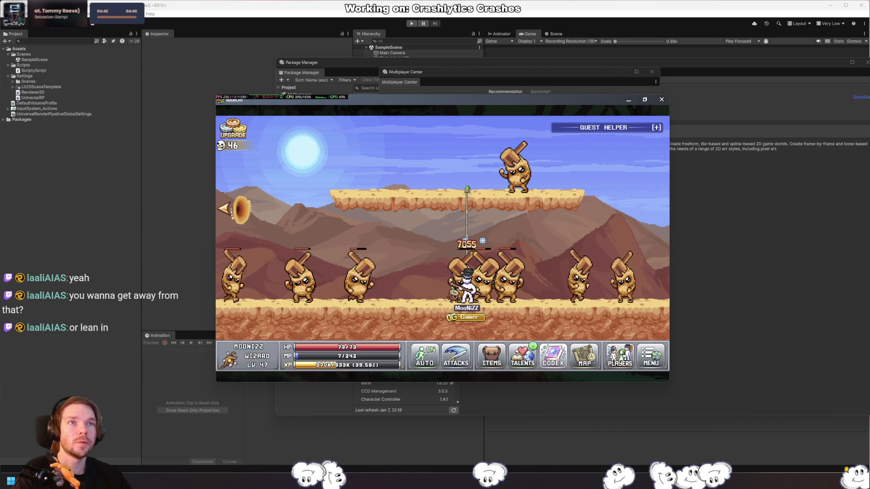
Step: Enlarge the Firefox window showing hqdefault.jpg, then close it to return to the game
scroll(458, 272, "up", 6)
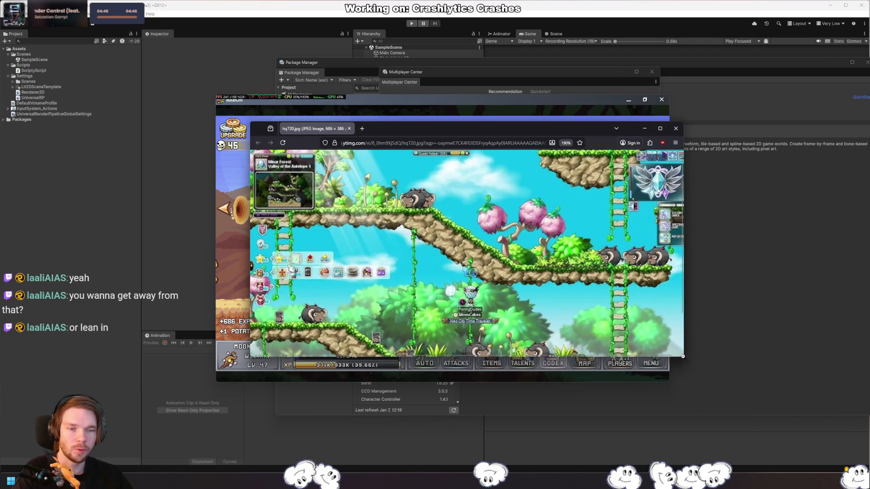
left_click_drag(682, 357, 765, 442)
scroll(638, 383, "up", 1)
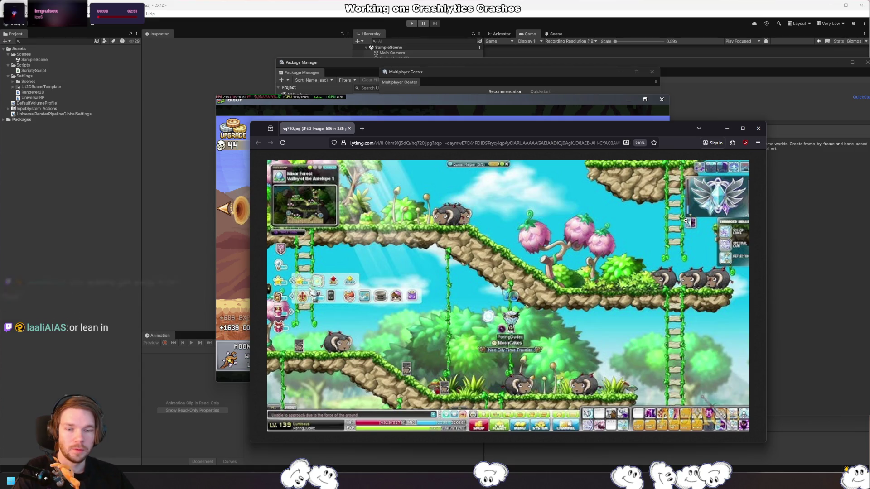
left_click(758, 128)
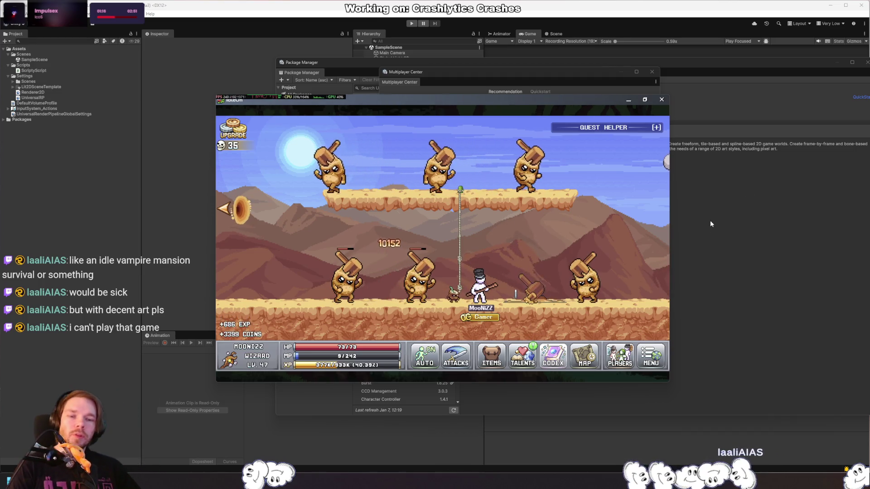
Step: Expand the Quest Helper to list active quests such as Potato Kills 465 / 750
left_click(656, 127)
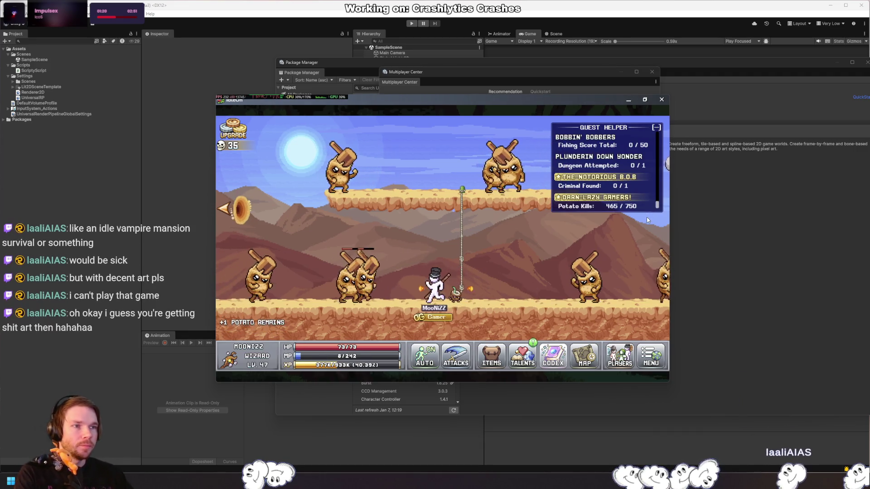
Step: From the codex Quik Ref, level Poppy's Tasty Fishbait upgrade twice
left_click(553, 365)
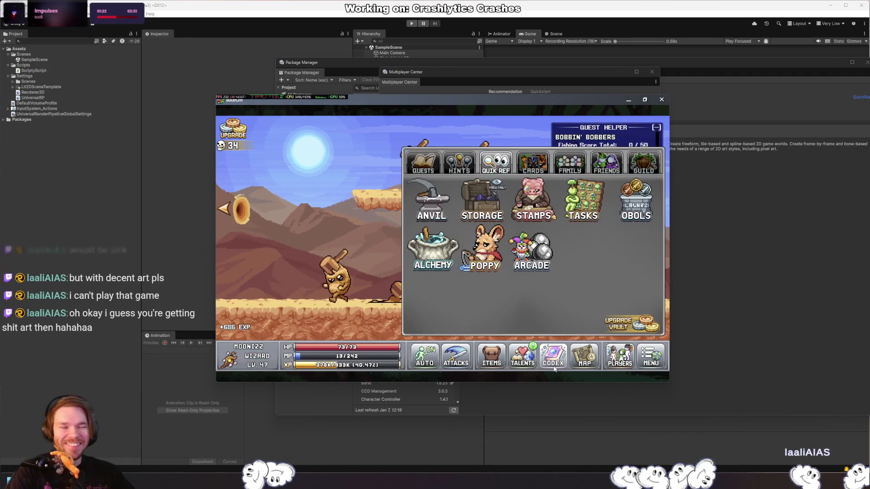
left_click(484, 257)
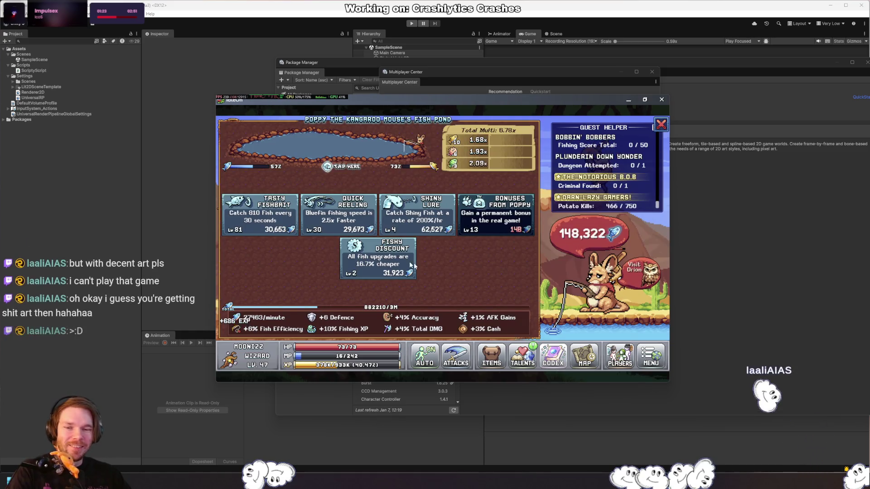
left_click(248, 222)
left_click(249, 222)
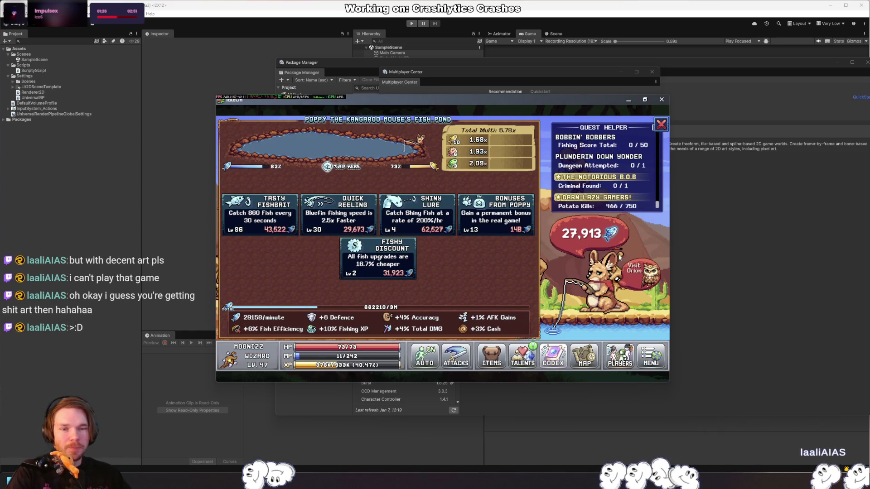
left_click(660, 125)
Step: Level Orion's Feather Cheapener repeatedly up to Lv 85 (90.47% cheaper feather upgrades)
left_click(475, 255)
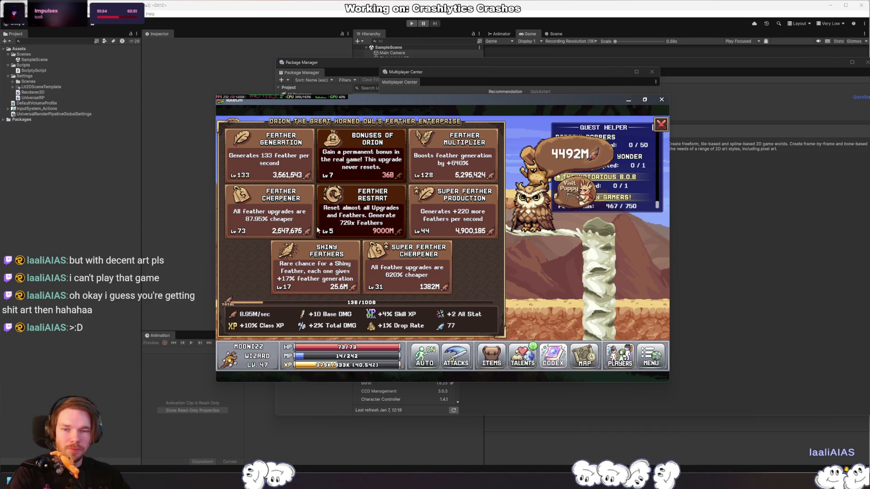
left_click(284, 217)
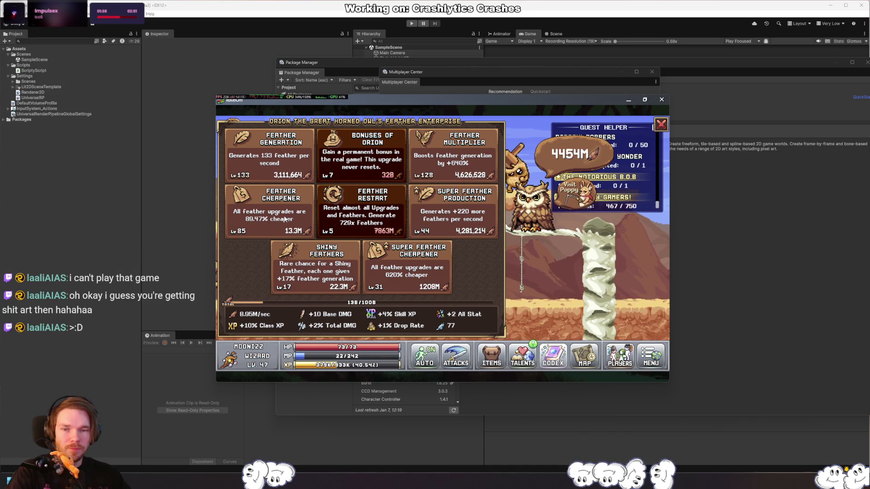
left_click(284, 216)
left_click(285, 217)
left_click(285, 217)
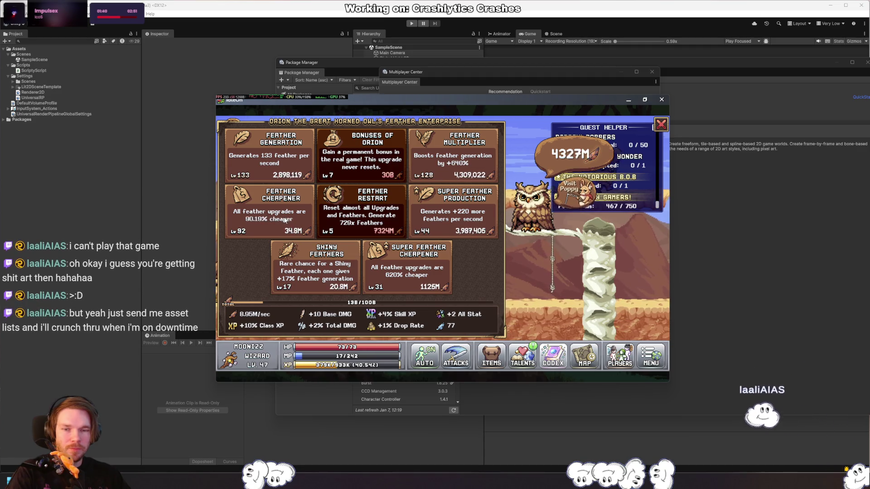
left_click(284, 217)
left_click(285, 217)
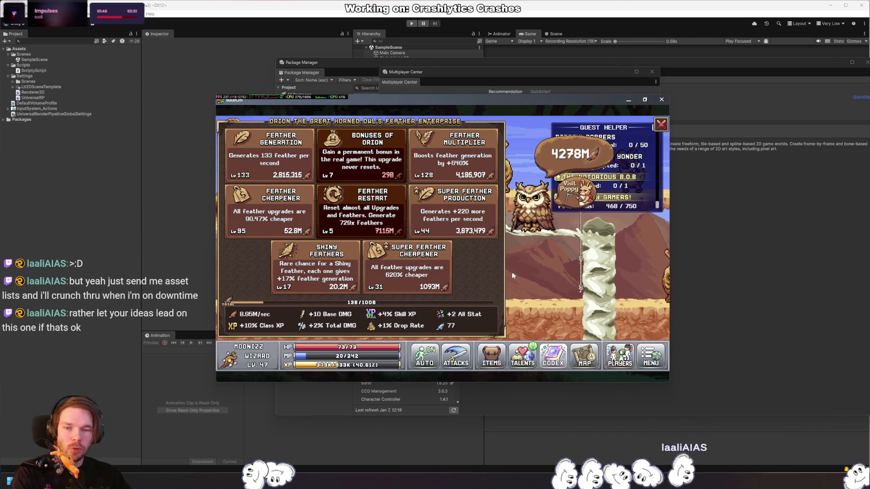
Step: Minimize the game and browse the Multiplayer Center, viewing Netcode Solution choices without changing them
left_click(628, 100)
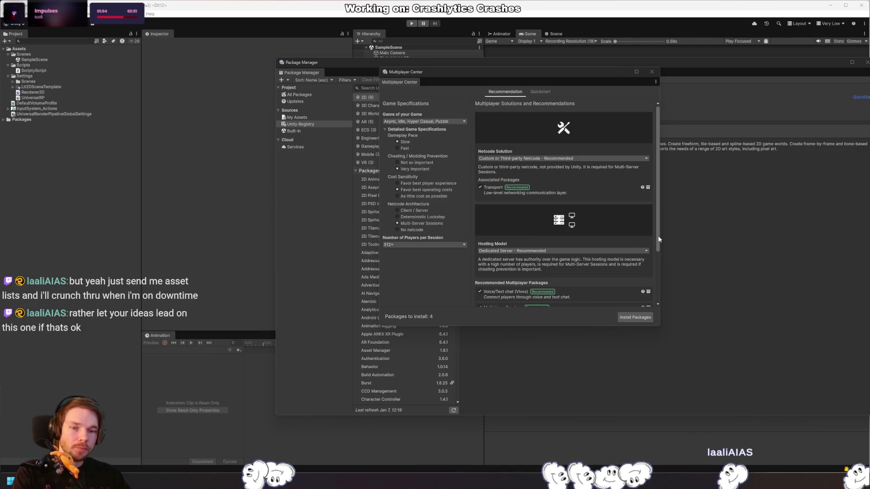
scroll(660, 221, "down", 1)
mouse_move(659, 221)
left_mouse_down()
mouse_move(660, 282)
mouse_move(670, 298)
left_mouse_up()
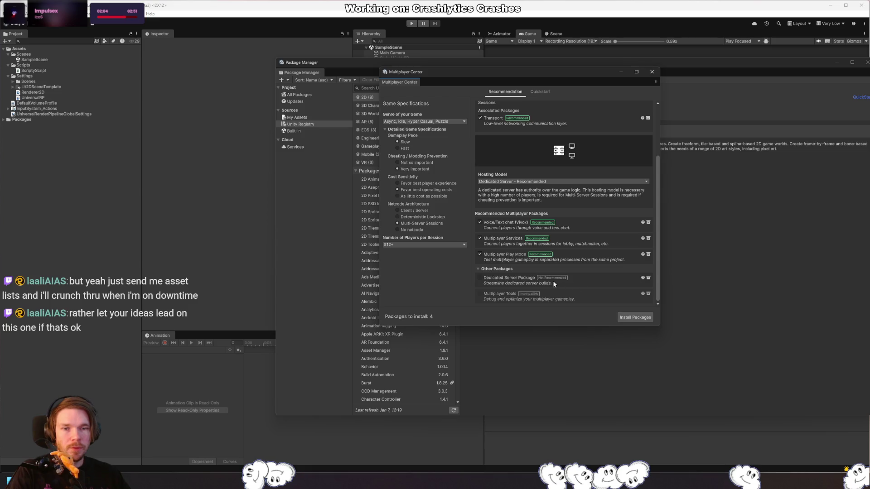
scroll(575, 272, "up", 5)
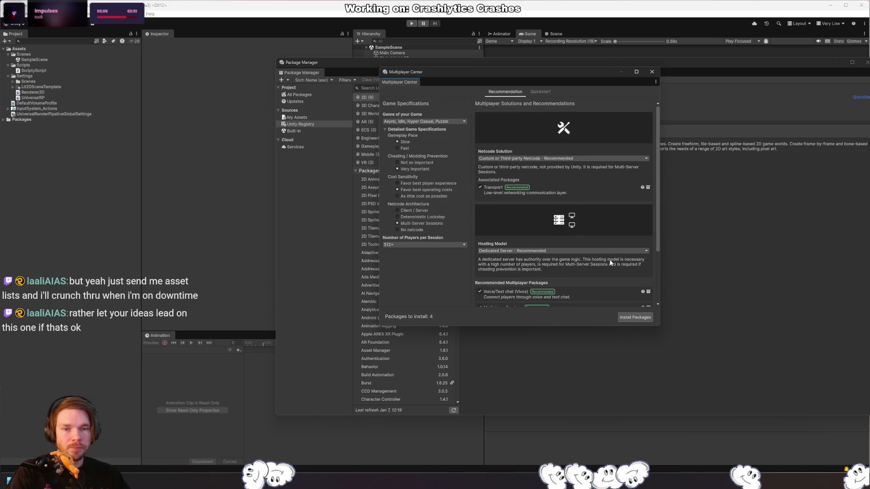
left_click(584, 159)
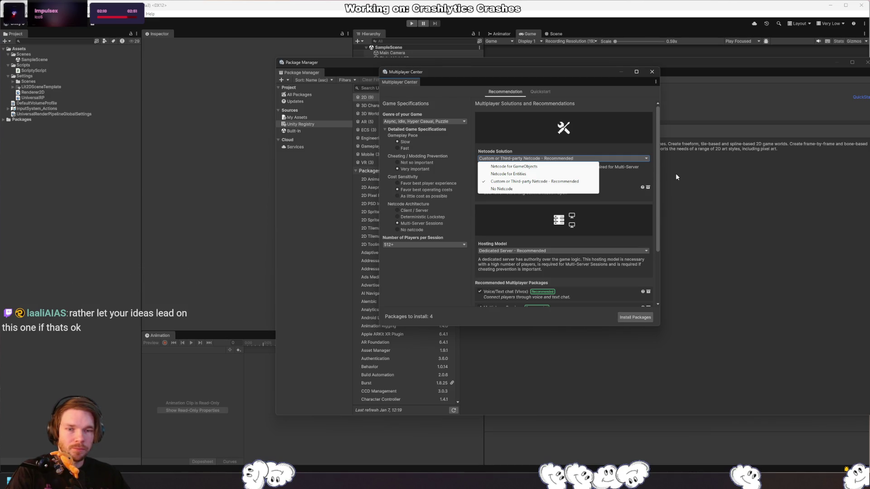
left_click(655, 179)
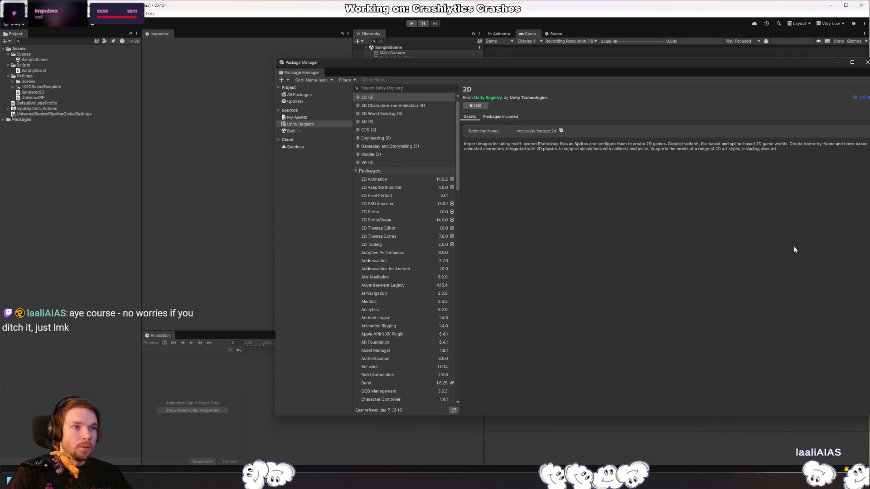
Step: Scroll the Unity Registry package list and select Entities 6.5.0 to view its details
left_click(817, 131)
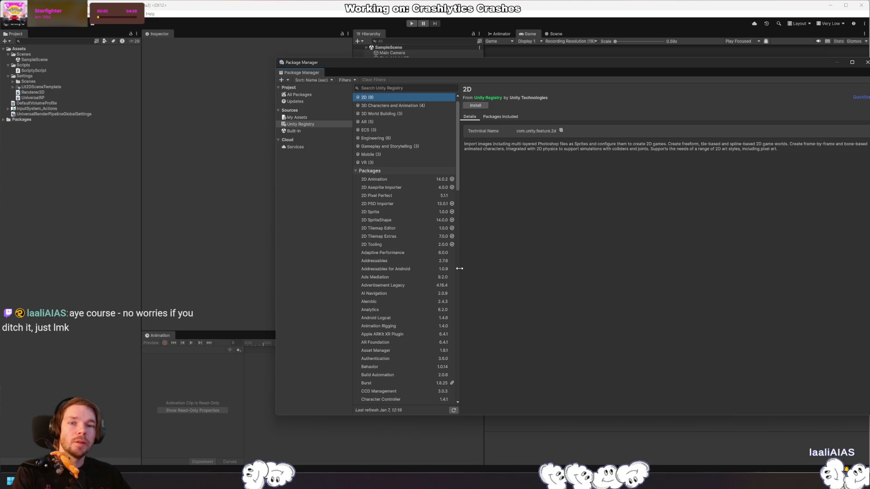
scroll(409, 260, "down", 5)
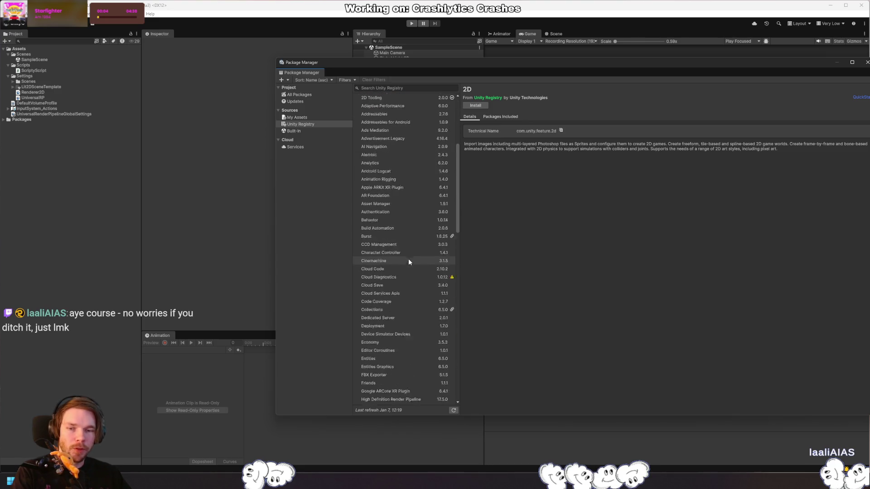
scroll(403, 256, "down", 3)
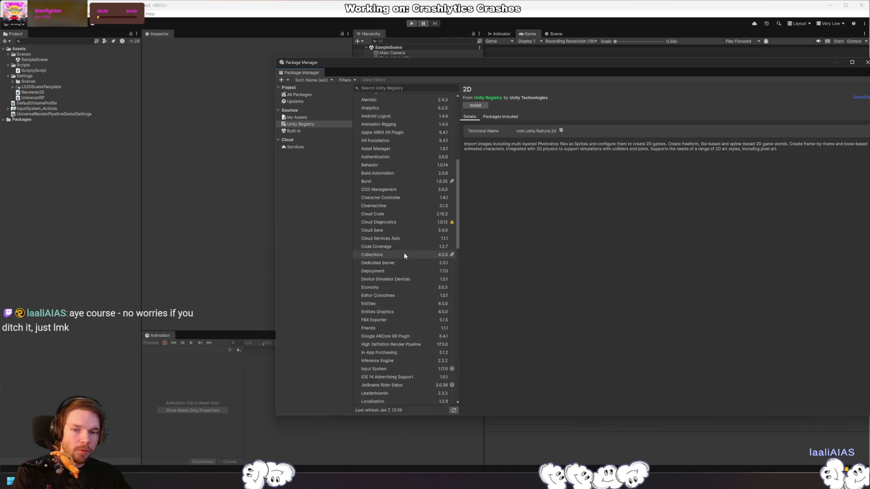
left_click(425, 267)
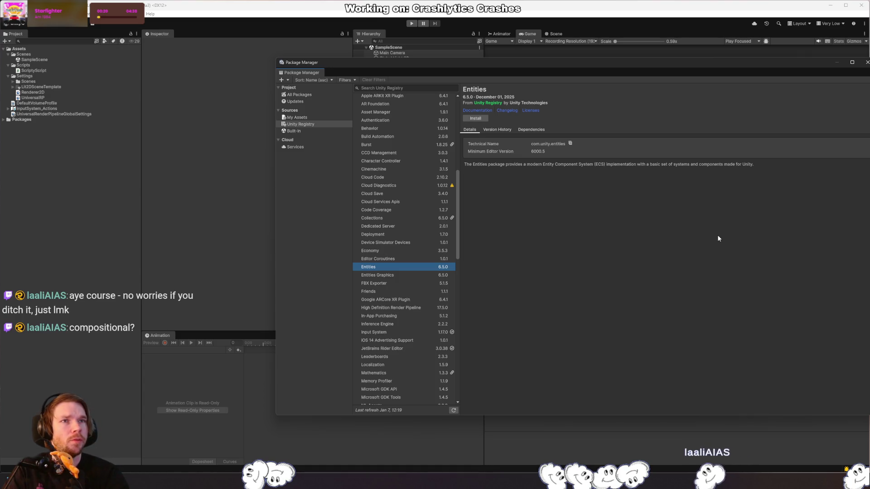
Step: Return to the Entities package, then select Entities Graphics and open its Documentation link
key("super")
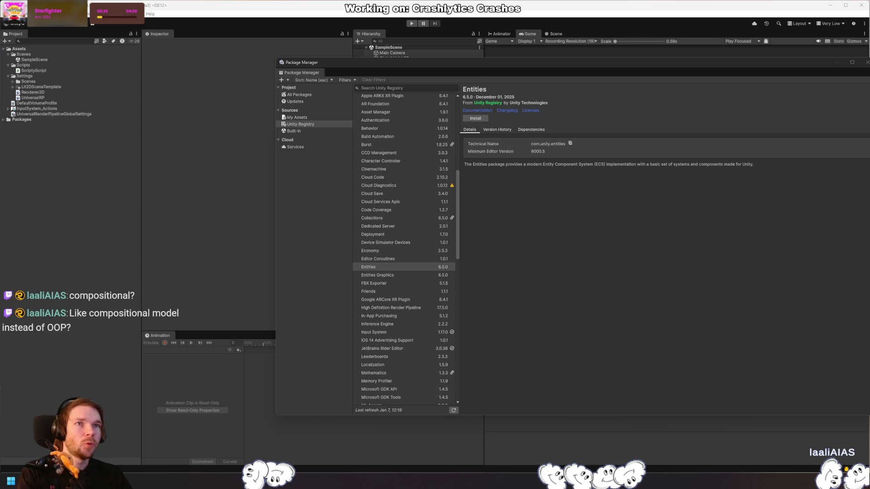
left_click(607, 187)
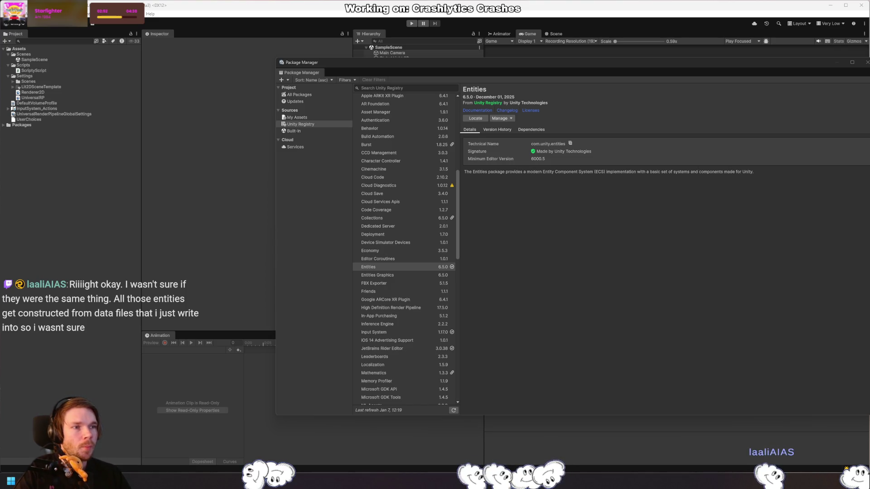
left_click(614, 225)
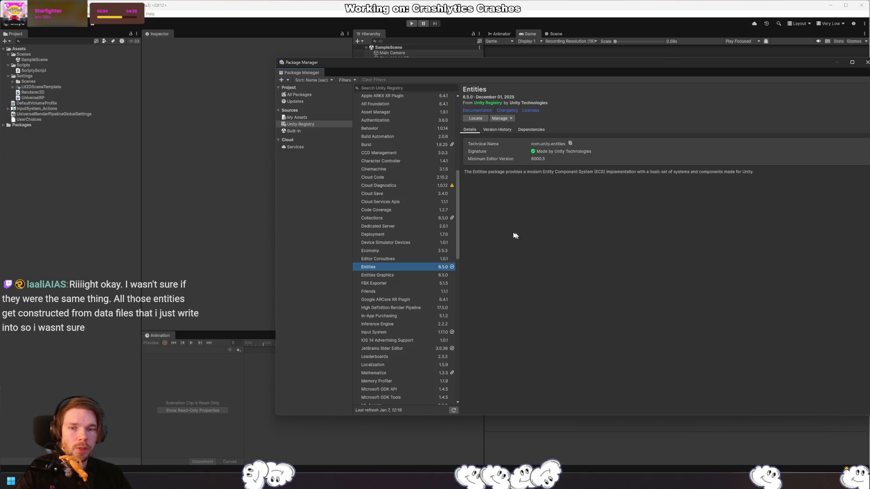
left_click(404, 275)
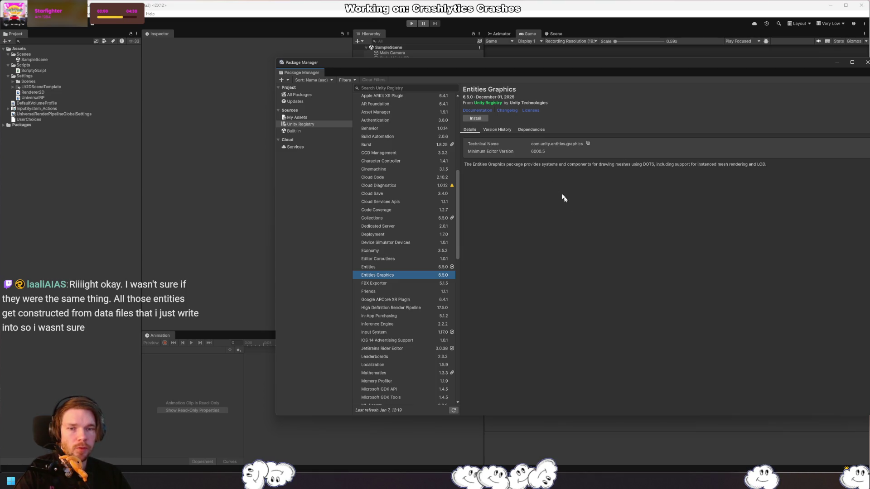
left_click(488, 111)
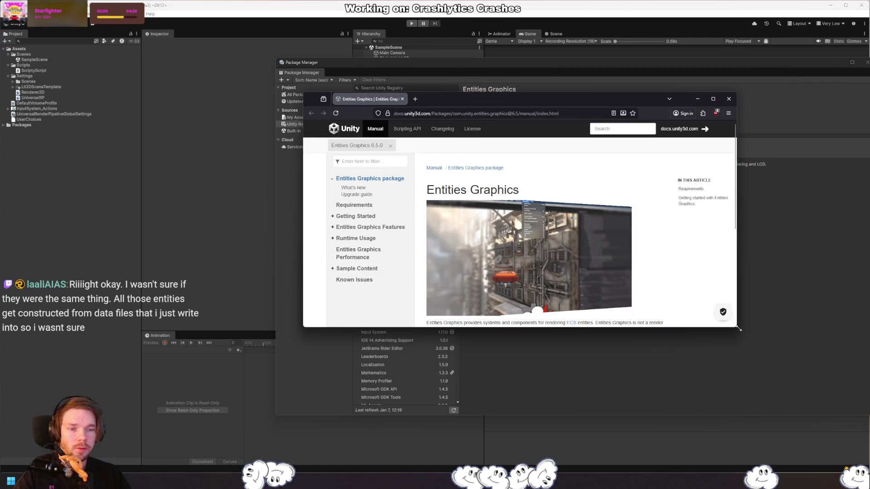
Step: Enlarge the docs window, read Getting started and Entities Graphics Overview, then close the tab
left_click_drag(734, 327, 855, 467)
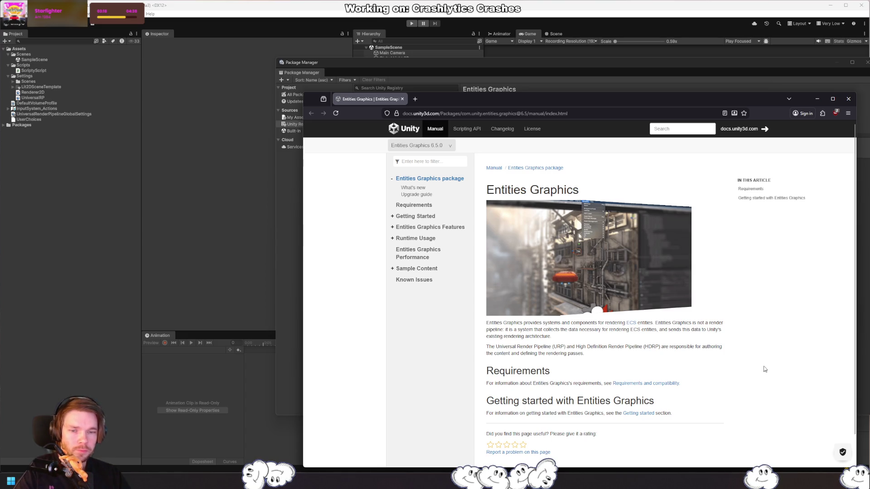
left_click(414, 216)
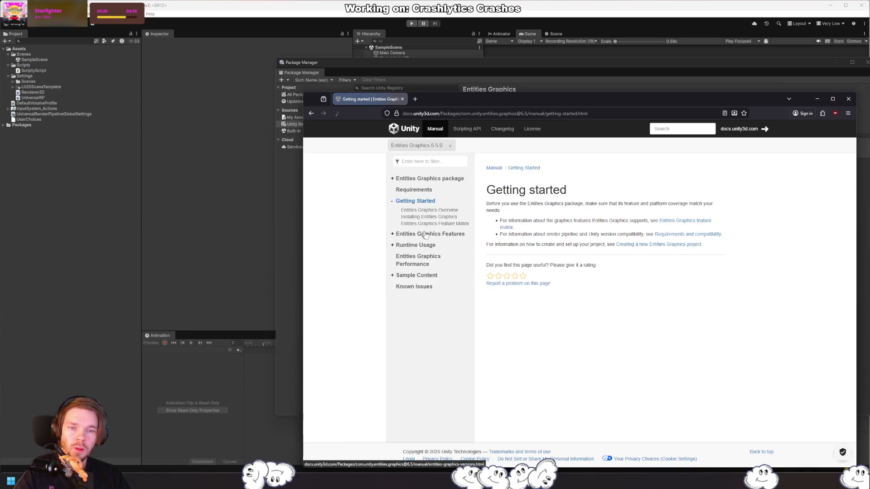
left_click(451, 214)
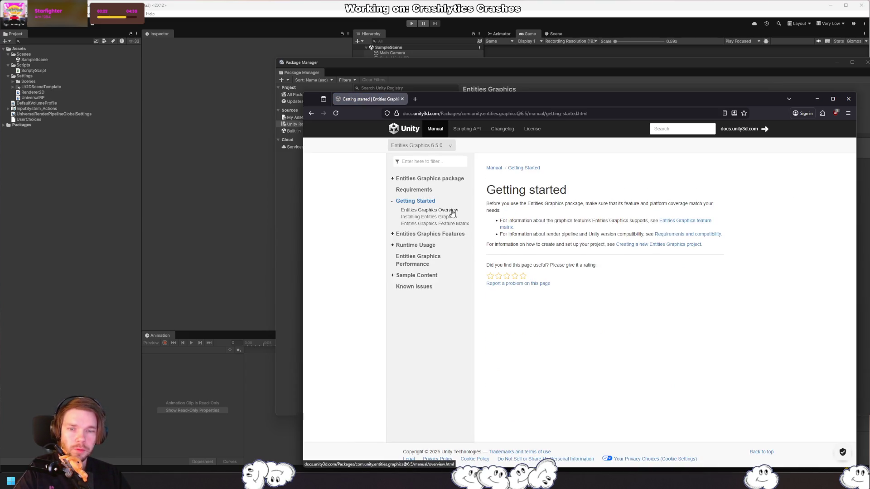
scroll(755, 265, "down", 5)
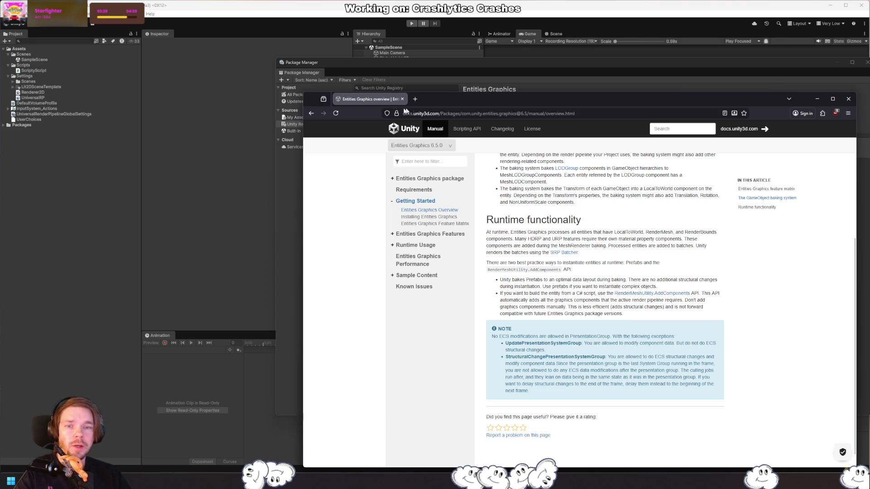
middle_click(386, 99)
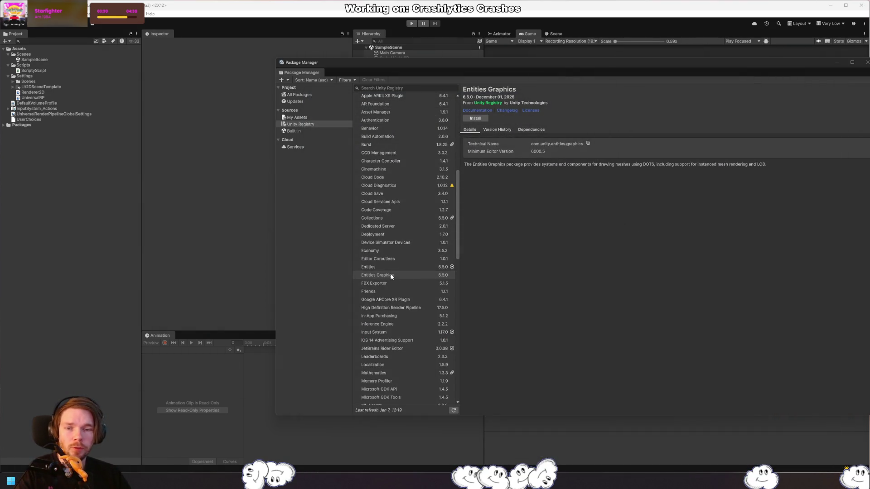
Step: Open the Entities package documentation from Package Manager and reposition the browser window
left_click(403, 267)
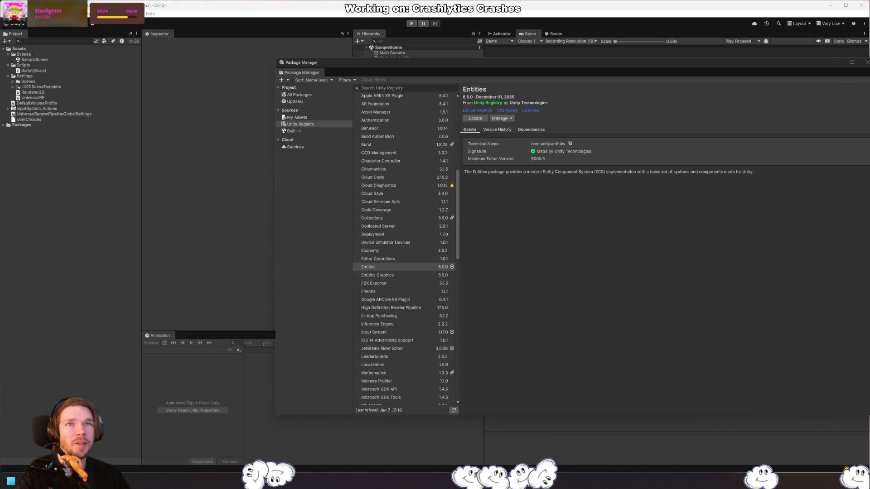
left_click(477, 111)
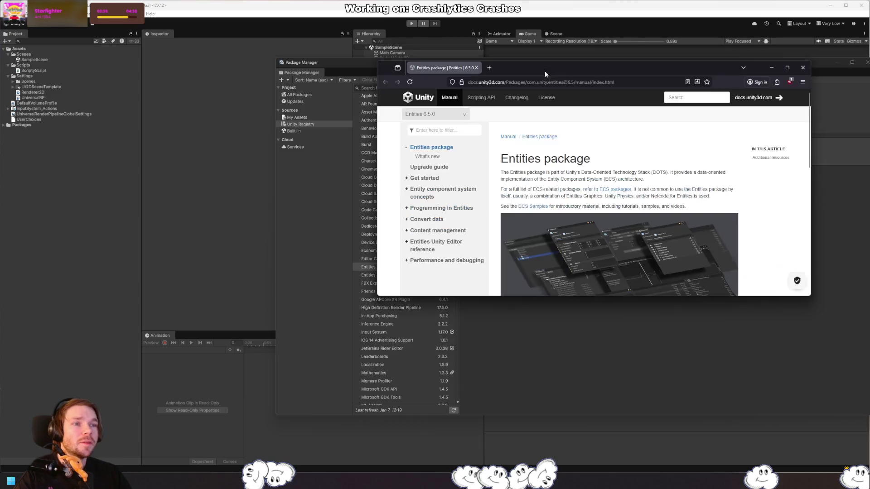
left_click_drag(545, 89, 545, 135)
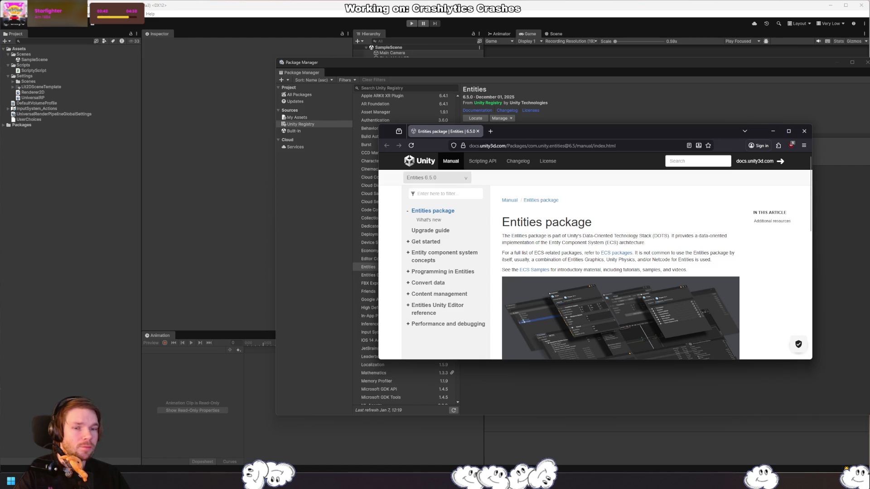
scroll(625, 278, "down", 2)
scroll(625, 279, "up", 2)
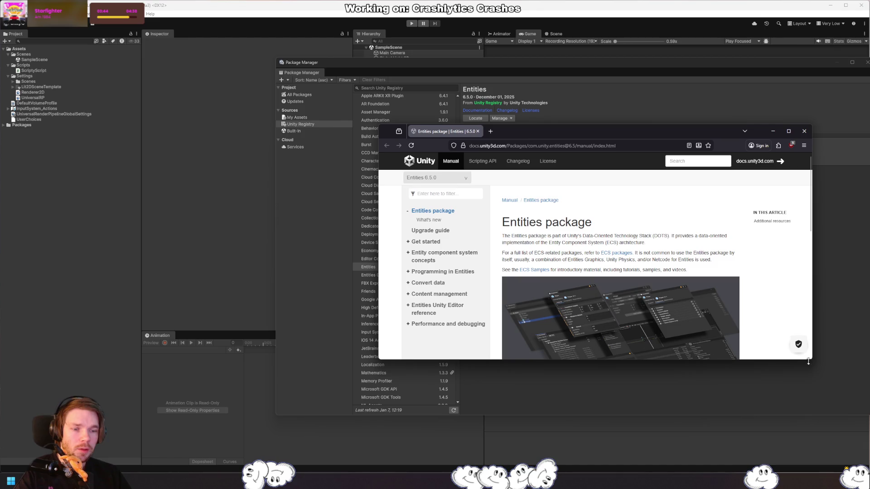
Step: Enlarge the manual window and open the Get started section from the sidebar
mouse_move(808, 361)
left_mouse_down()
mouse_move(830, 388)
mouse_move(856, 465)
left_mouse_up()
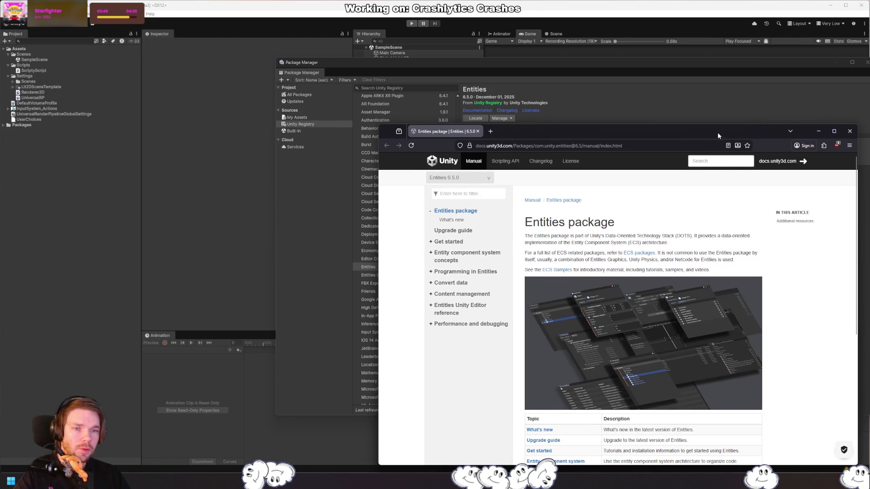
left_click_drag(718, 135, 640, 55)
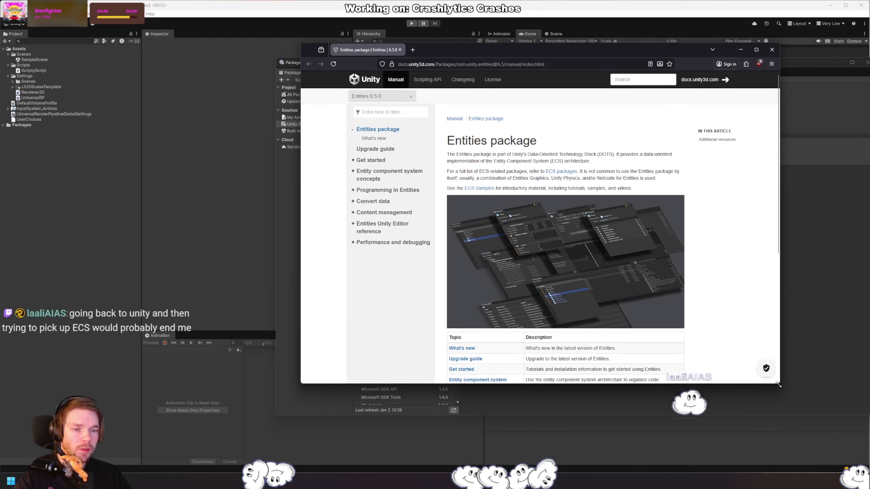
mouse_move(777, 384)
left_mouse_down()
mouse_move(815, 455)
mouse_move(847, 465)
mouse_move(846, 449)
left_mouse_up()
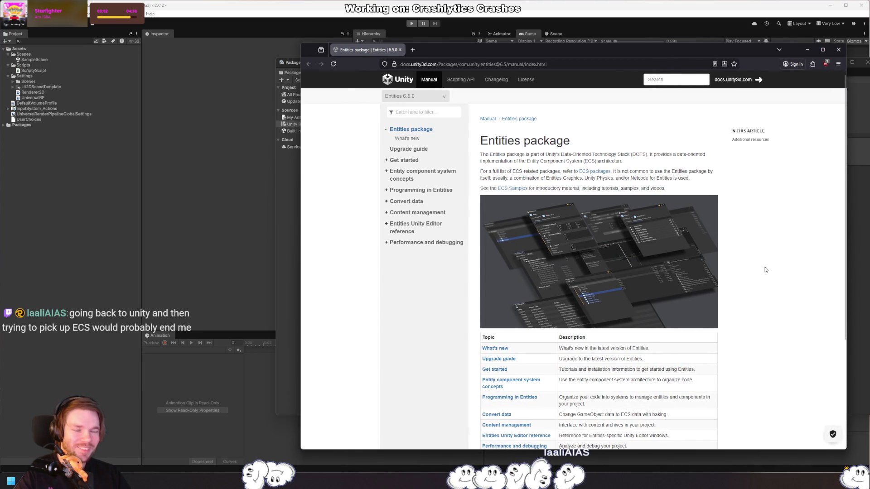
scroll(765, 269, "down", 5)
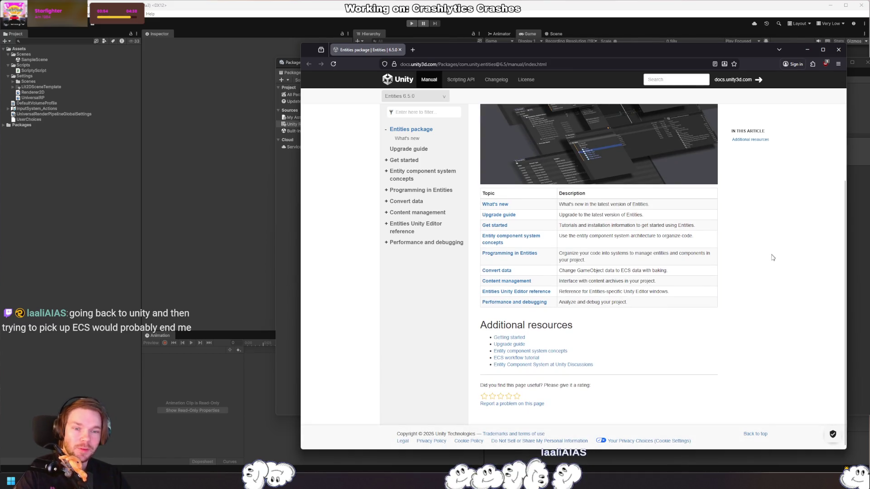
left_click(416, 162)
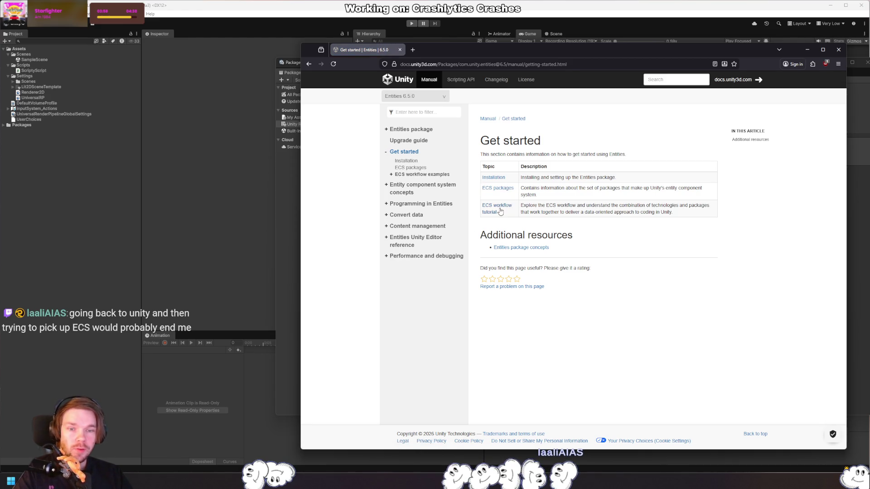
Step: Go through ECS workflow tutorial to the Introduction to the ECS workflow page
left_click(498, 211)
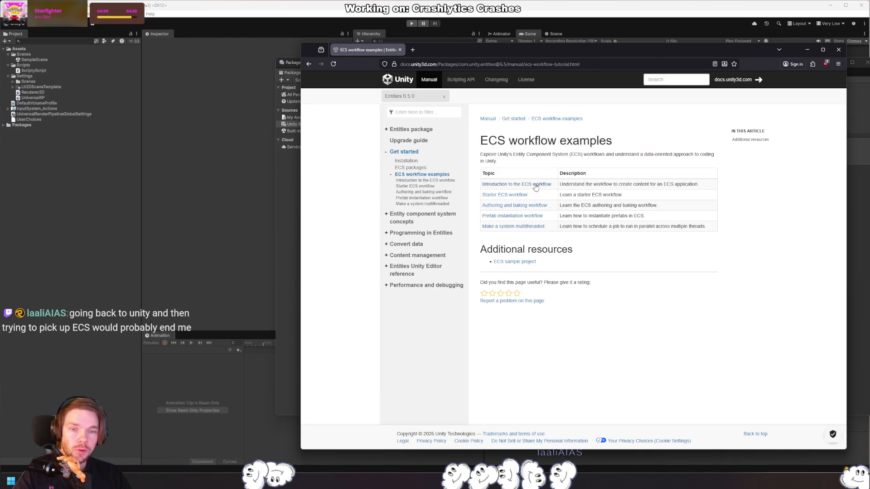
left_click(534, 189)
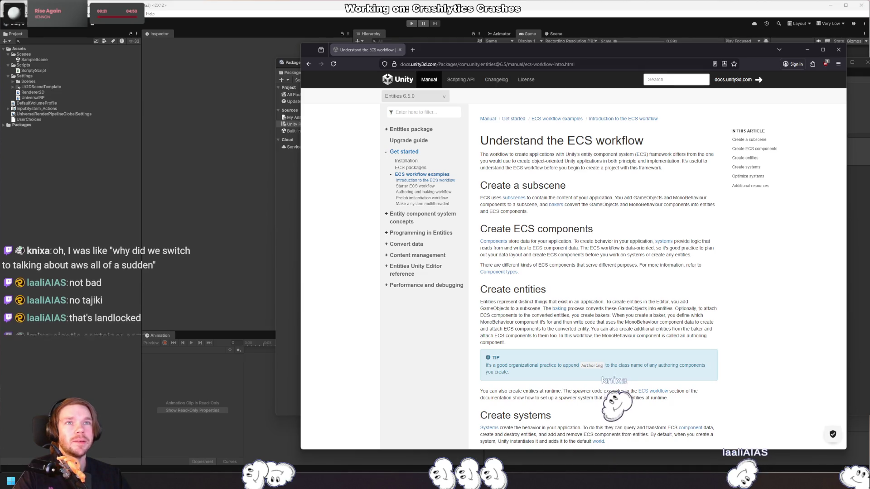
Step: Place the Google Maps window over the docs and zoom around Central Asia
mouse_move(869, 129)
left_mouse_down()
mouse_move(549, 130)
mouse_move(529, 115)
mouse_move(545, 122)
left_mouse_up()
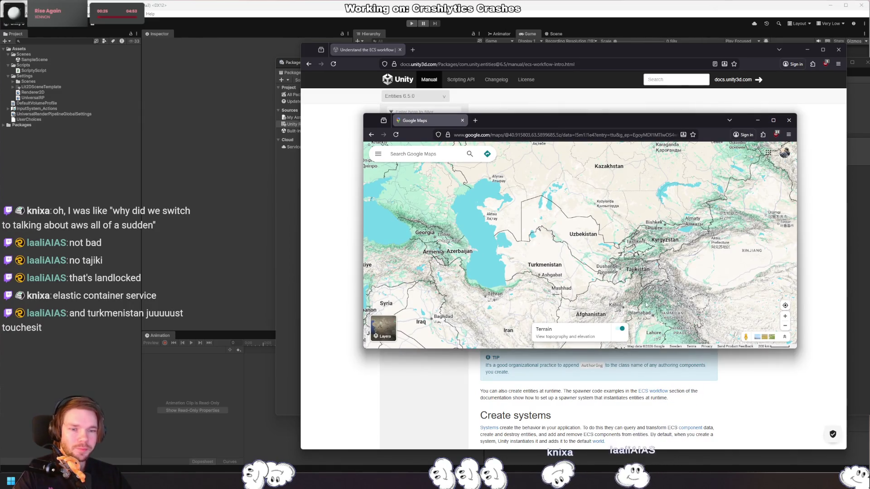
scroll(651, 270, "down", 5)
scroll(616, 254, "up", 2)
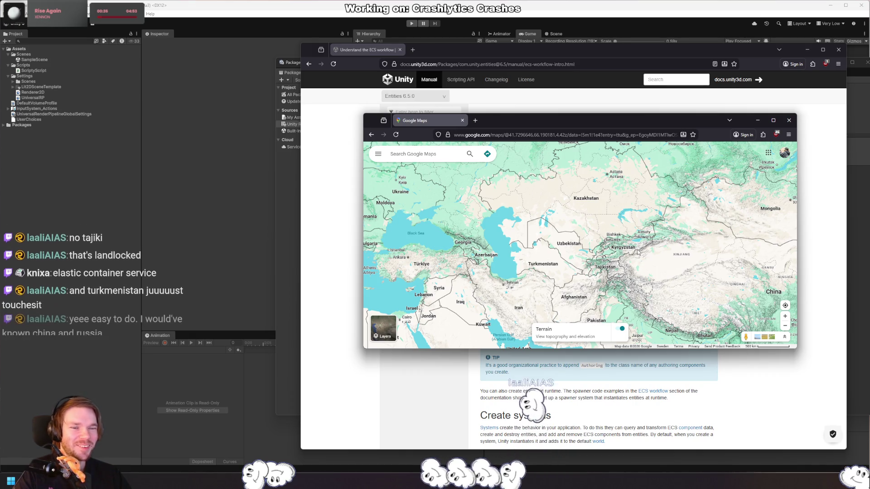
scroll(570, 238, "up", 5)
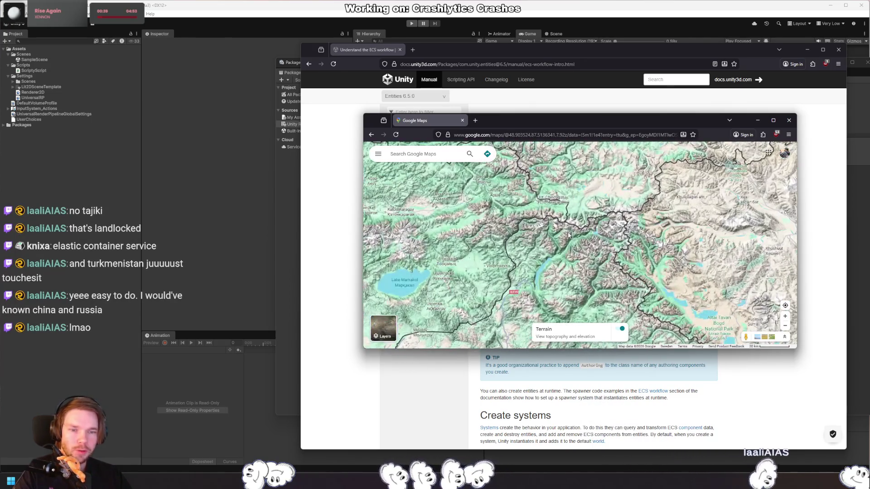
scroll(579, 237, "down", 5)
scroll(588, 238, "down", 3)
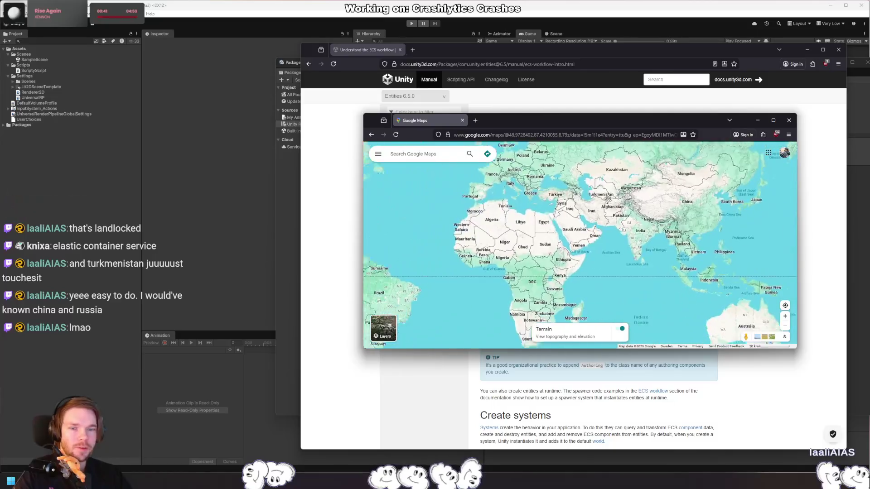
scroll(578, 266, "up", 3)
scroll(577, 265, "up", 1)
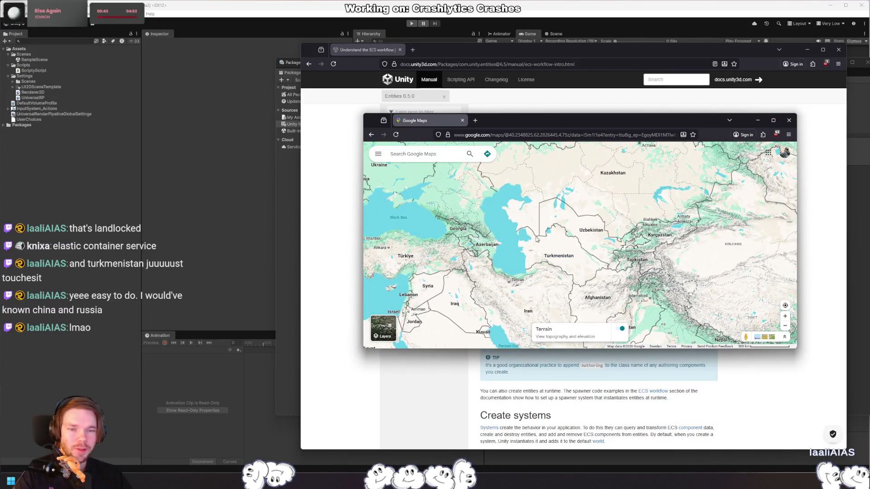
scroll(624, 243, "up", 5)
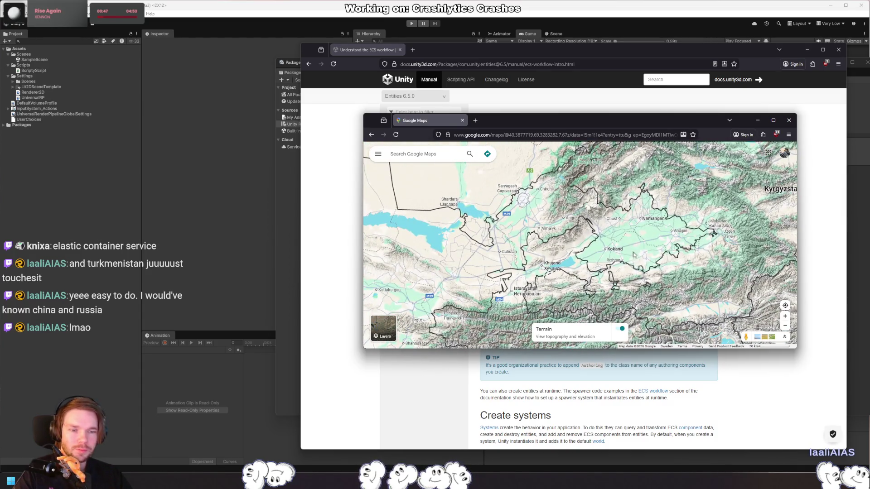
Step: Switch the map to Satellite and back, then turn off Terrain shading
left_click(383, 327)
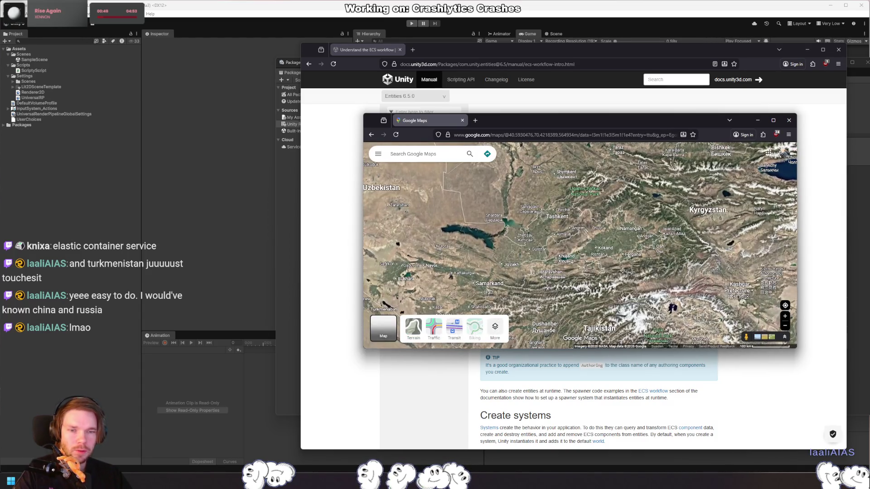
left_click(383, 333)
left_click(413, 333)
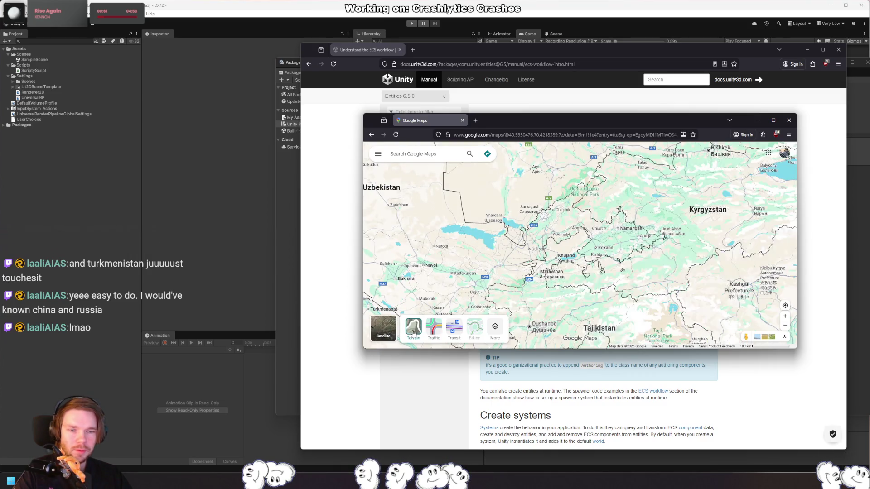
Step: Pan the map north to northern Kazakhstan, then close the map window with Ctrl+W
scroll(571, 295, "down", 5)
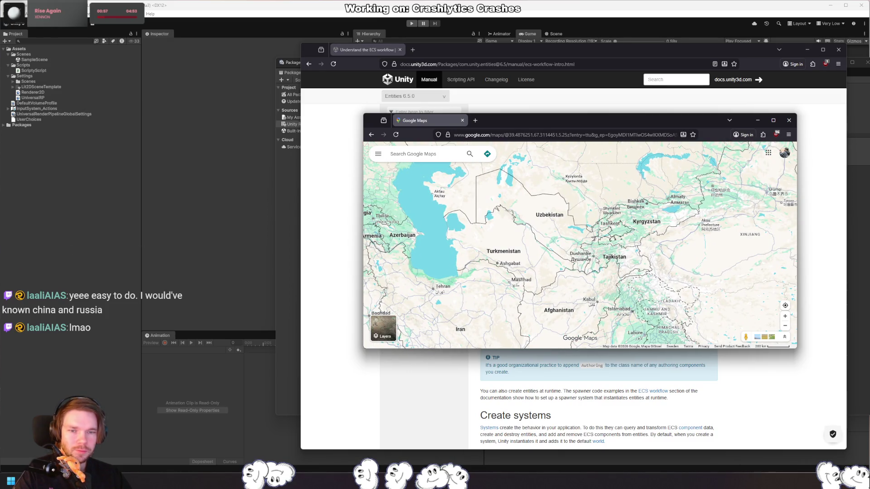
scroll(524, 190, "up", 2)
scroll(589, 213, "down", 3)
scroll(643, 230, "up", 2)
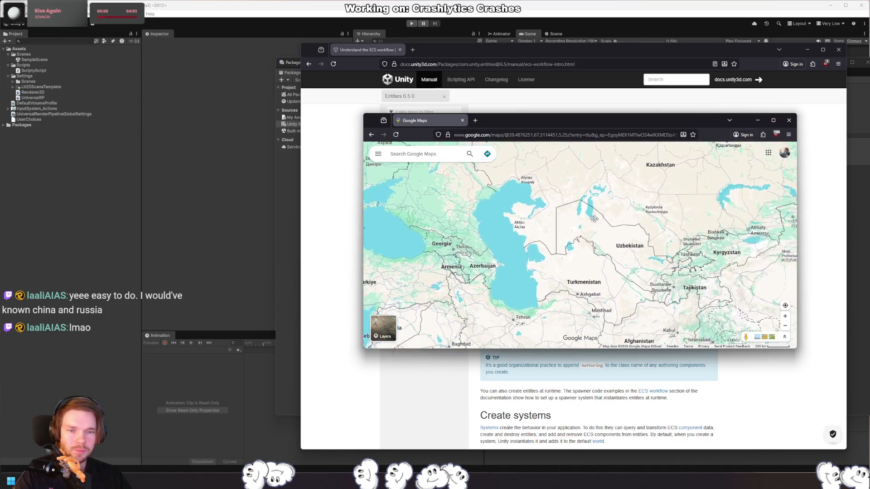
mouse_move(643, 229)
left_mouse_down()
mouse_move(613, 295)
mouse_move(609, 286)
left_mouse_up()
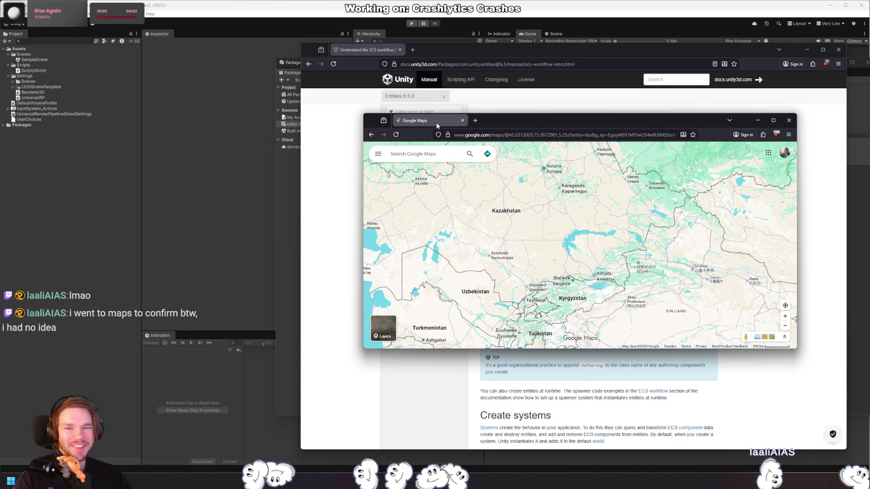
key("ctrl+w")
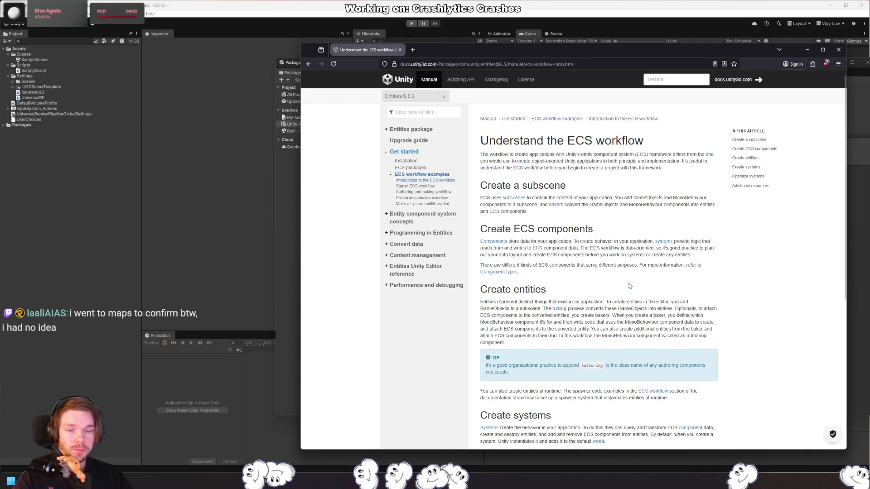
Step: Scroll the 'Understand the ECS workflow' page and return to the ECS workflow examples page
scroll(629, 285, "down", 5)
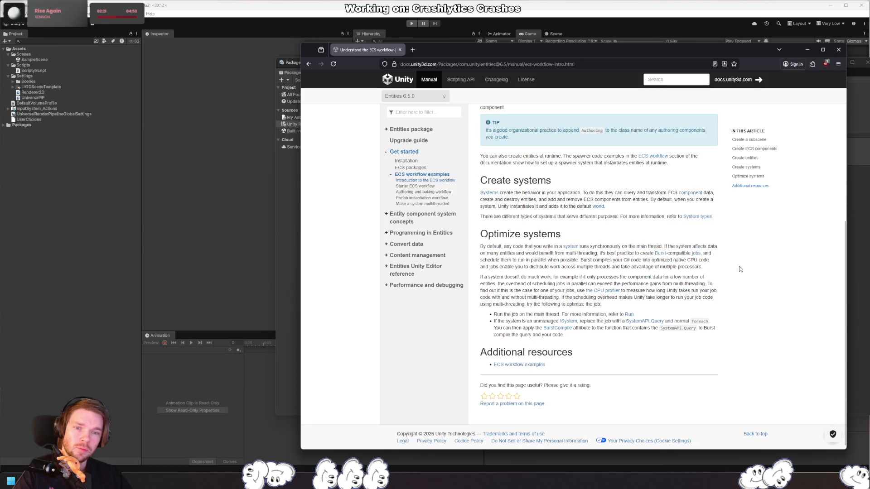
left_click(533, 366)
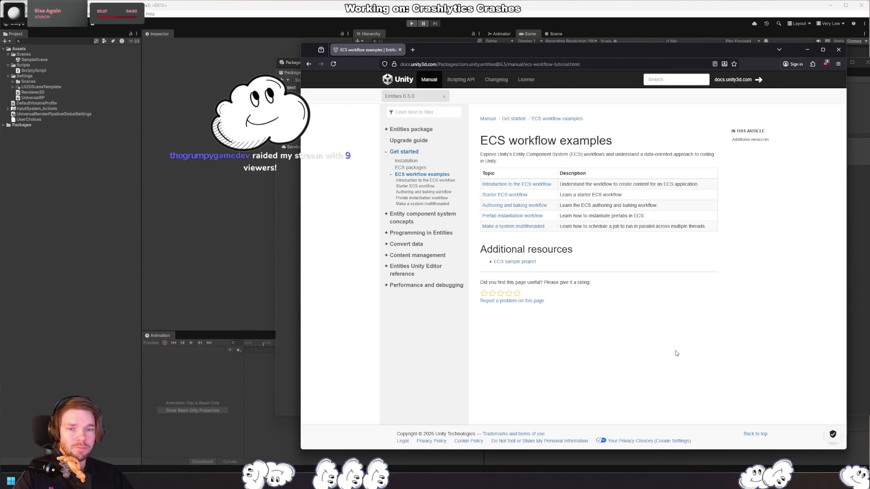
Step: Close the docs browser and remove Entities through Manage > Remove, confirming the dialog
left_click(839, 51)
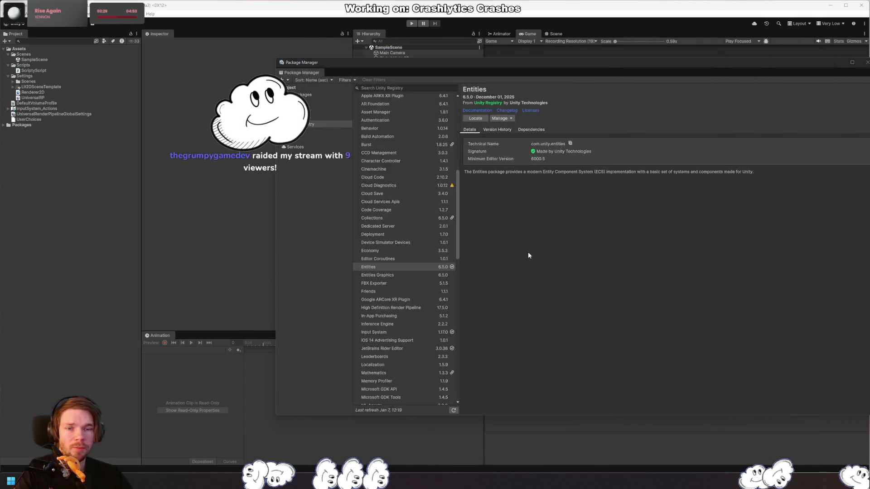
left_click(413, 266)
left_click(502, 117)
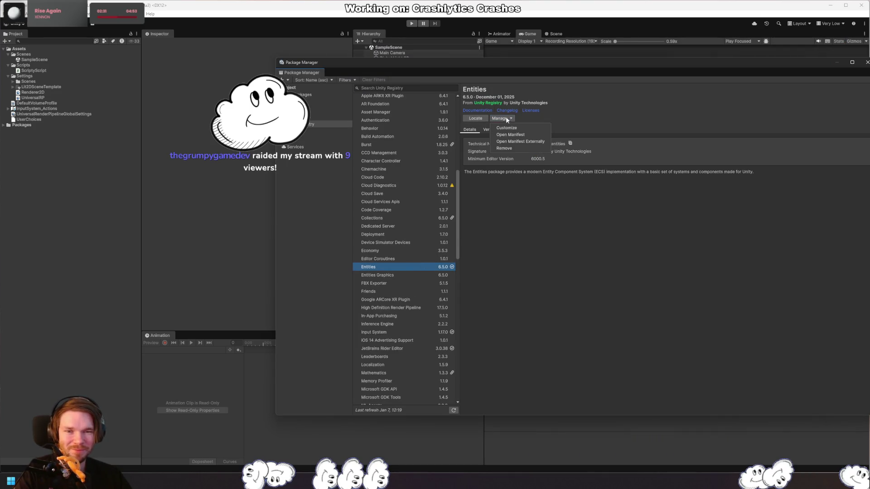
left_click(512, 148)
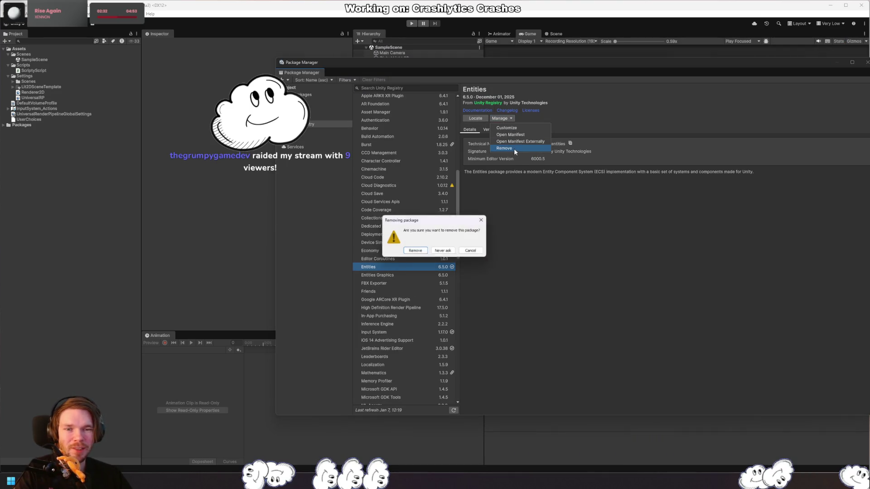
left_click(424, 252)
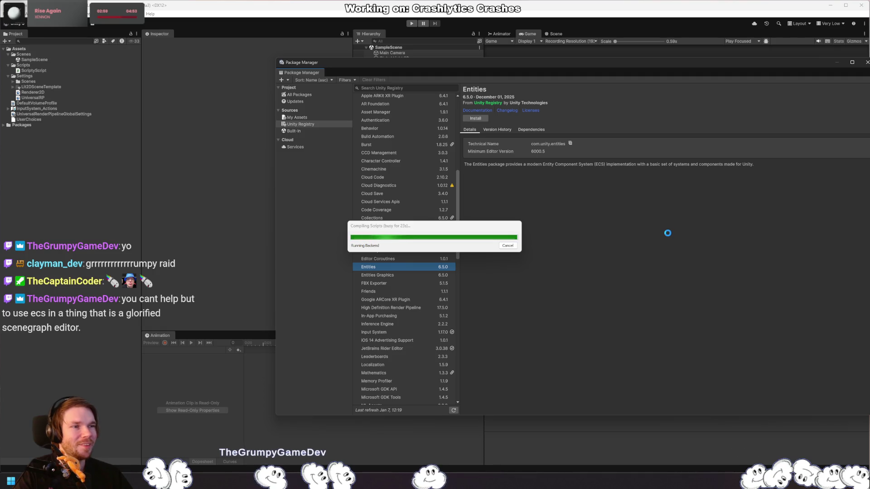
left_click(622, 272)
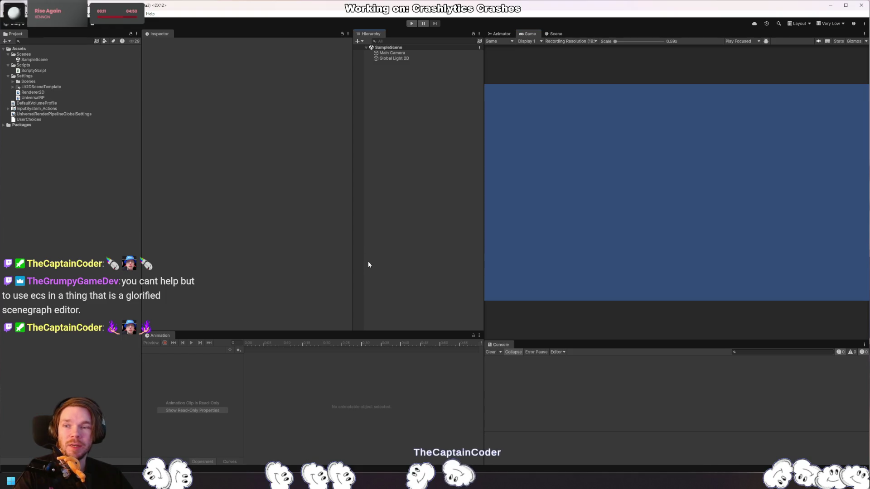
left_click(411, 23)
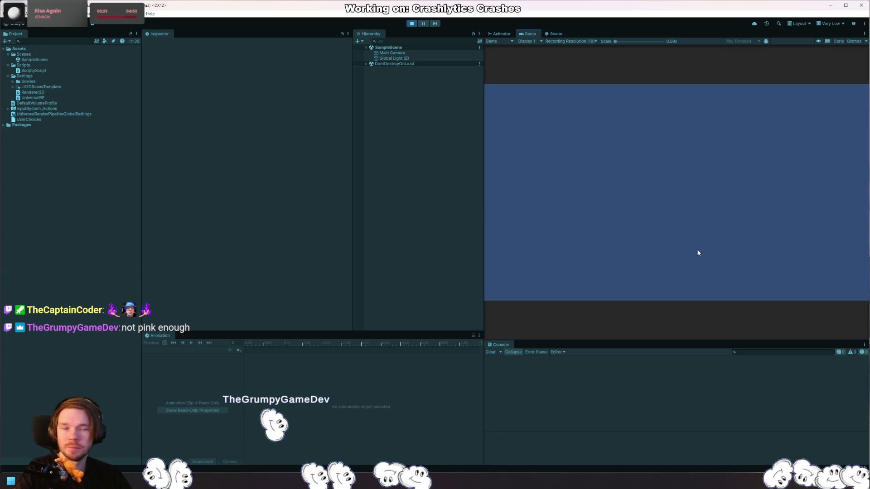
left_click(407, 24)
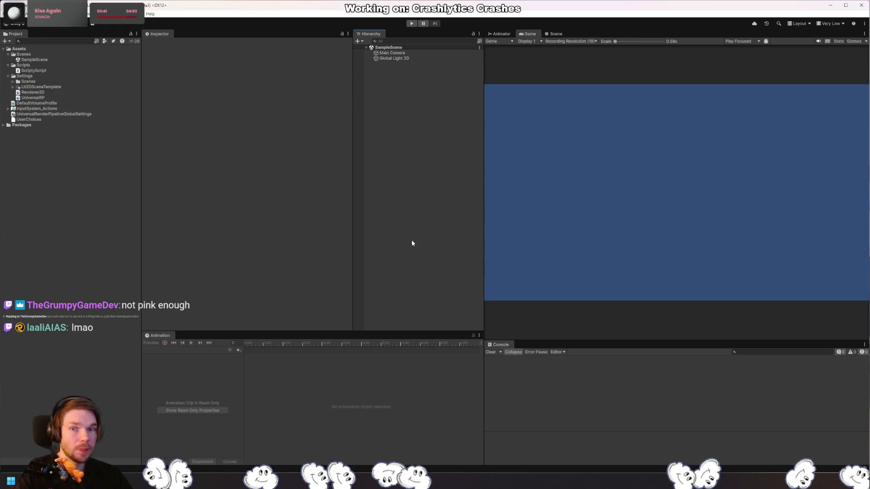
left_click(134, 14)
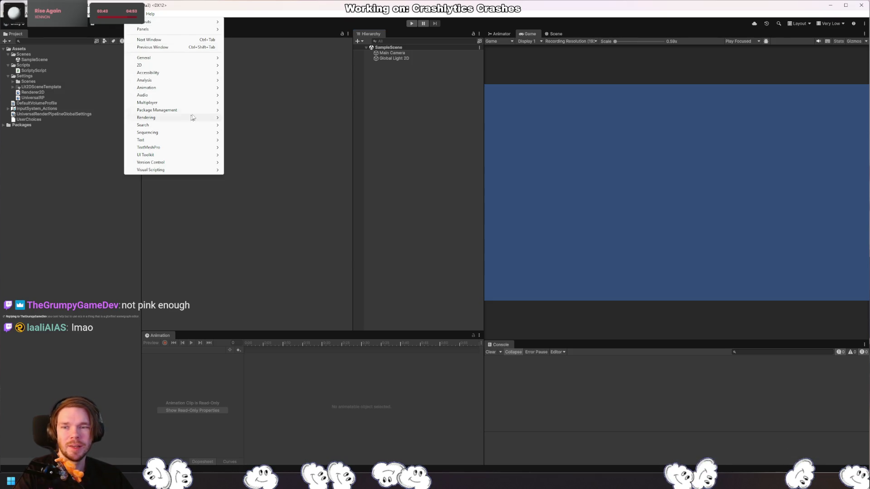
mouse_move(203, 104)
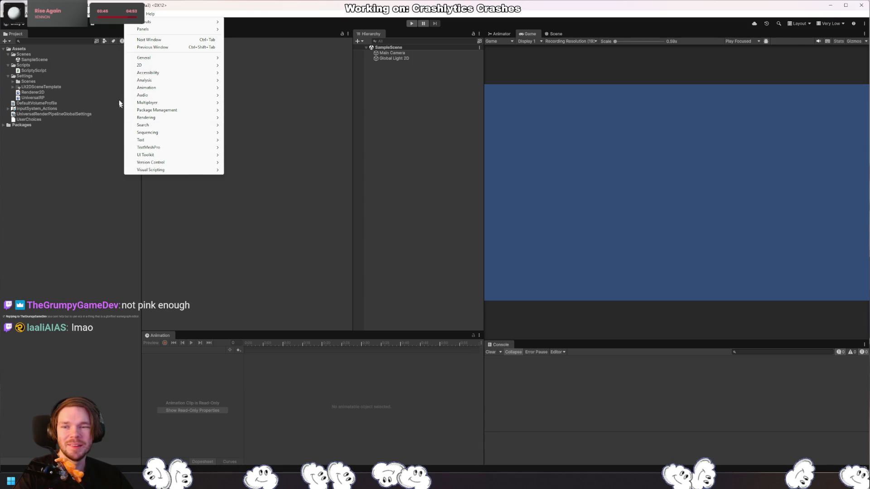
mouse_move(80, 14)
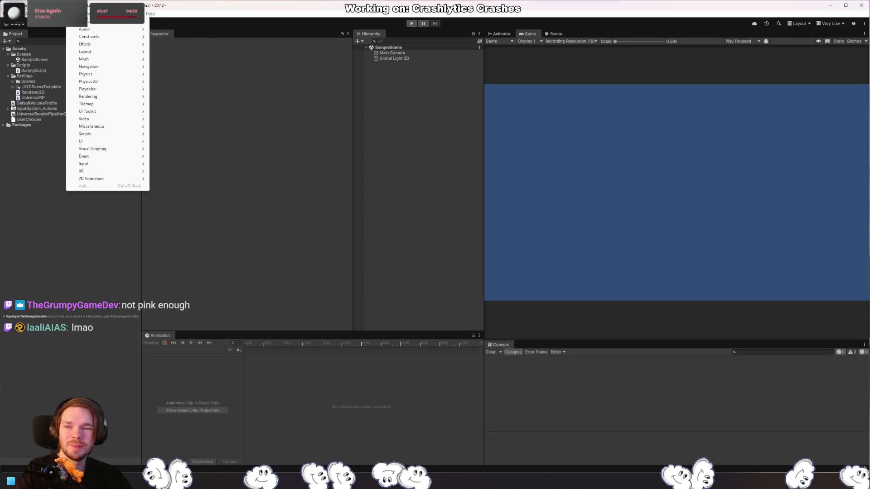
mouse_move(122, 153)
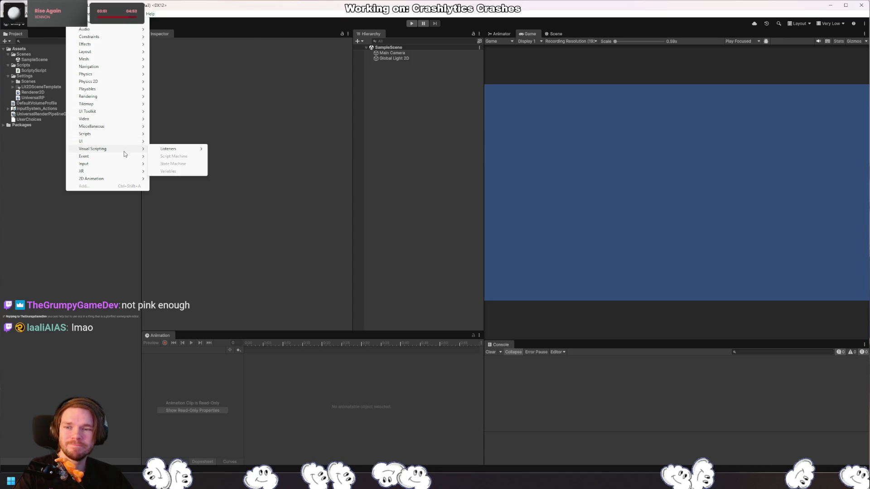
mouse_move(135, 108)
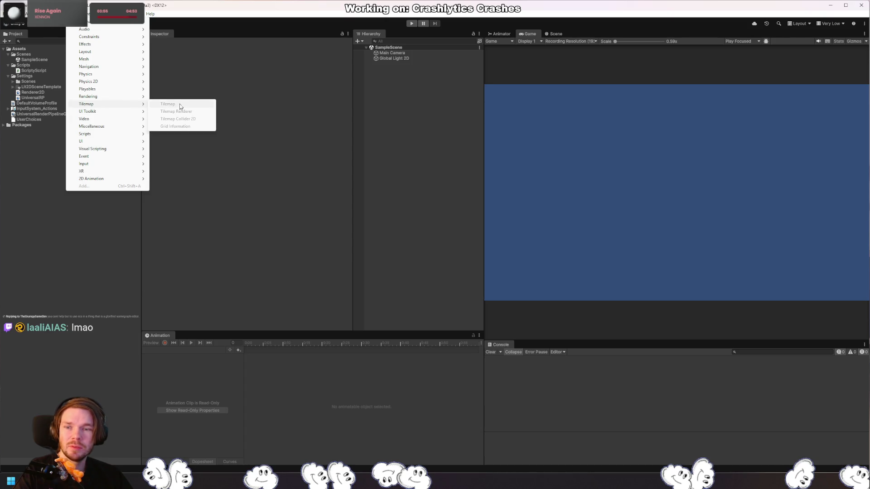
left_click(91, 205)
left_click(69, 25)
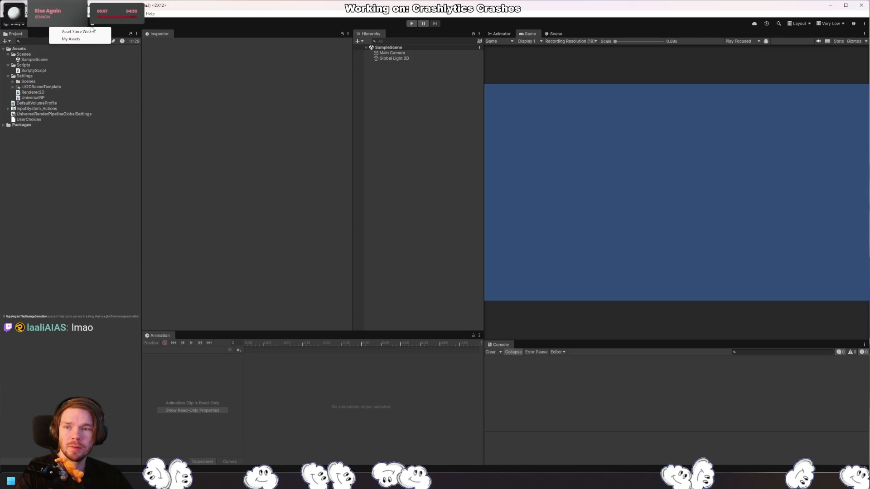
left_click(70, 39)
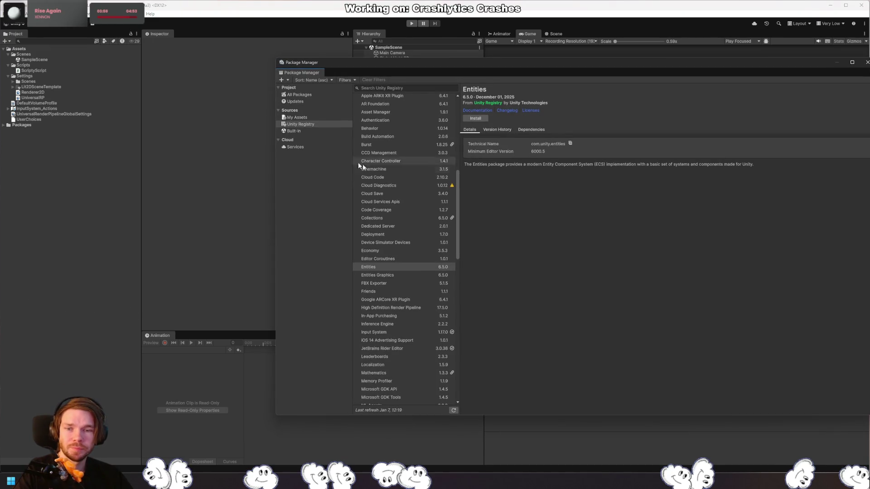
scroll(428, 227, "up", 8)
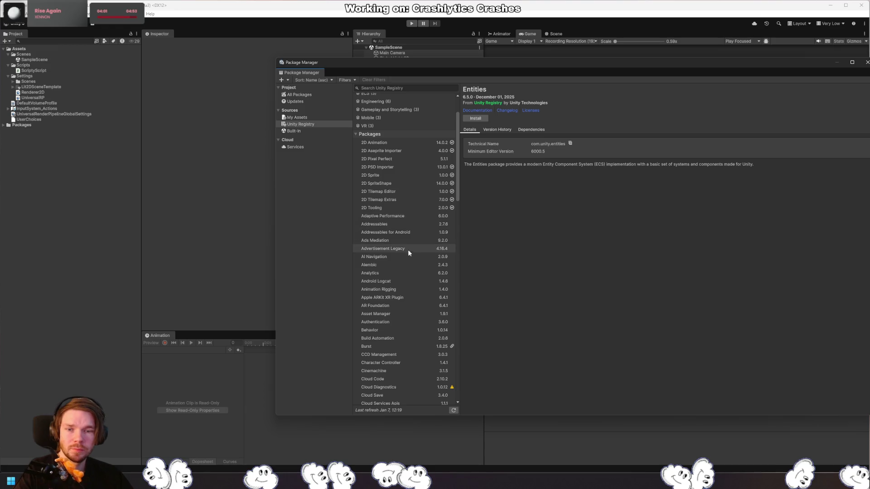
left_click(415, 191)
left_click(412, 200)
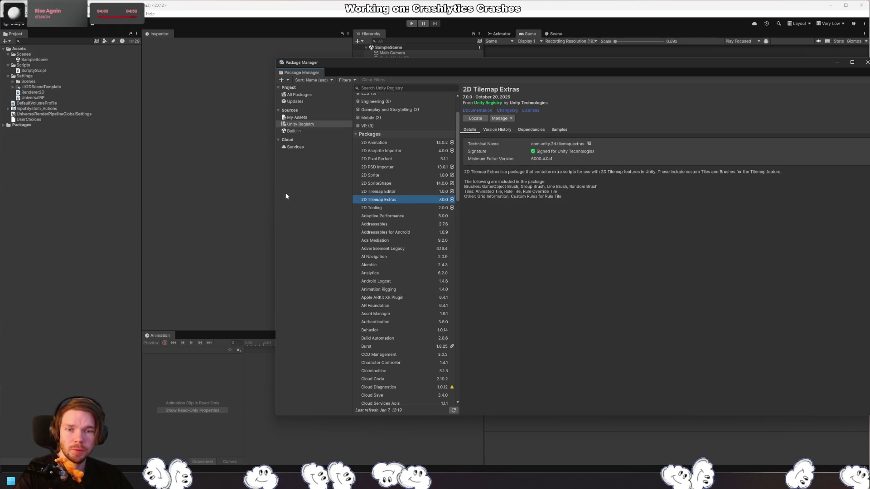
left_click(867, 62)
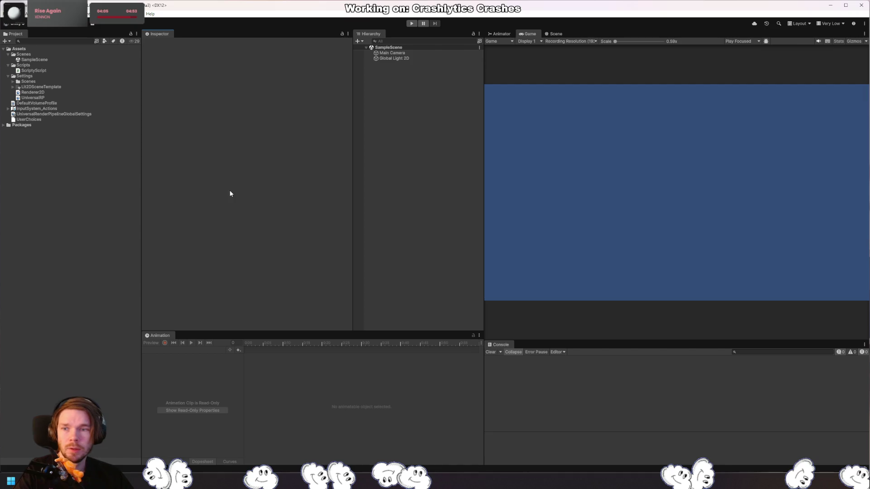
Step: Create a folder named Graphics under Assets
right_click(24, 51)
mouse_move(45, 54)
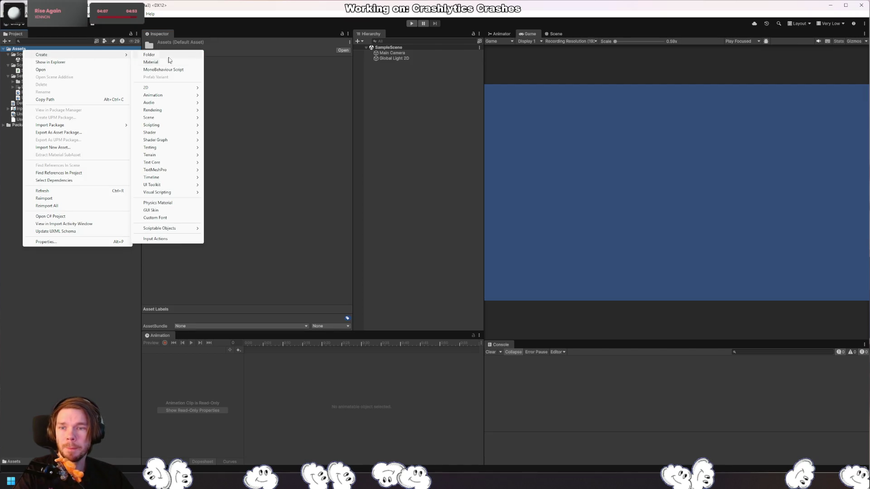
left_click(168, 54)
type("Graphics")
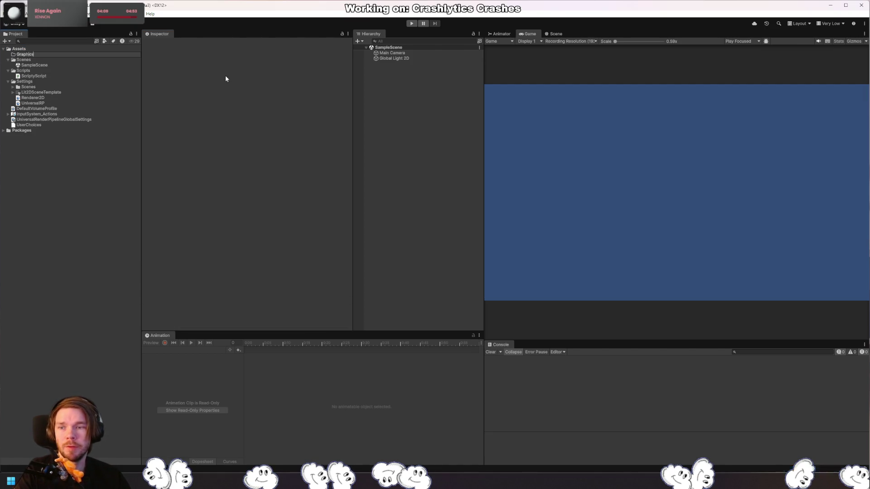
key("Return")
Step: Create an Isometric tile palette named Isometric Palette inside Graphics
right_click(32, 55)
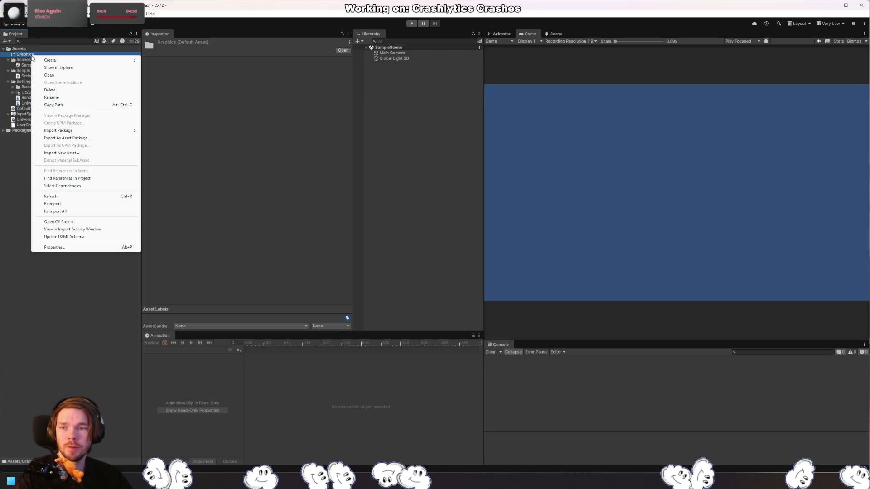
mouse_move(77, 59)
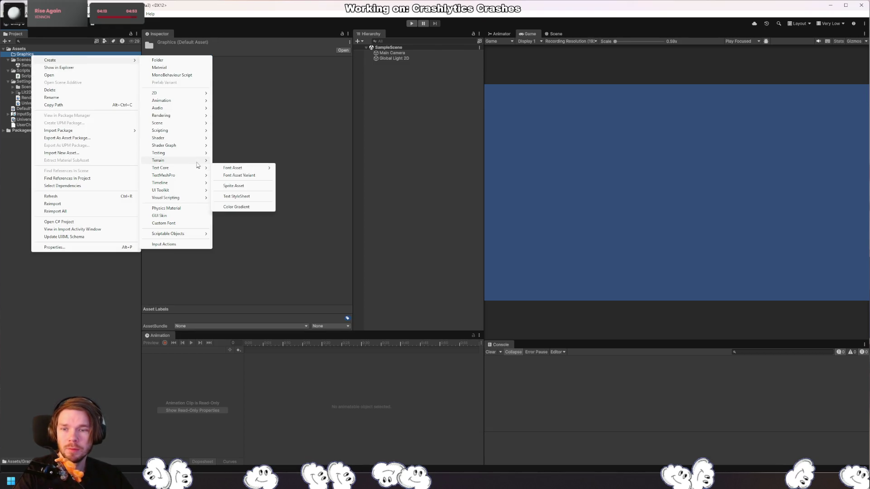
mouse_move(204, 199)
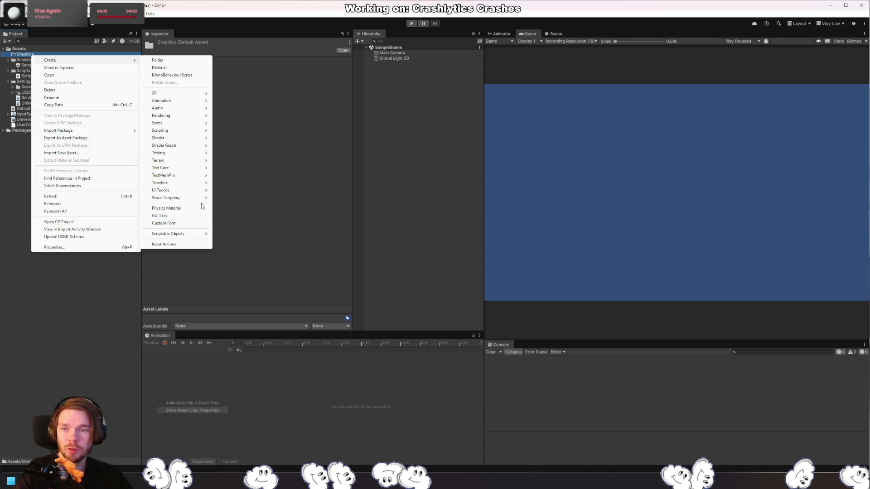
mouse_move(285, 101)
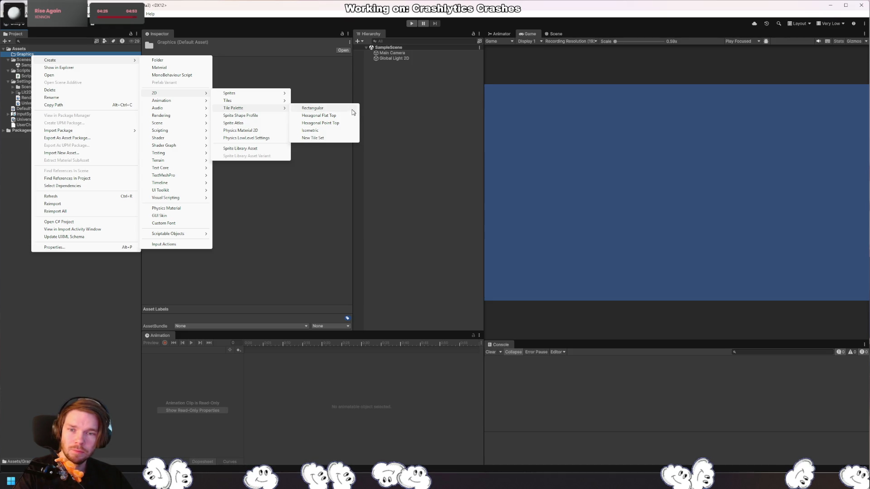
left_click(339, 130)
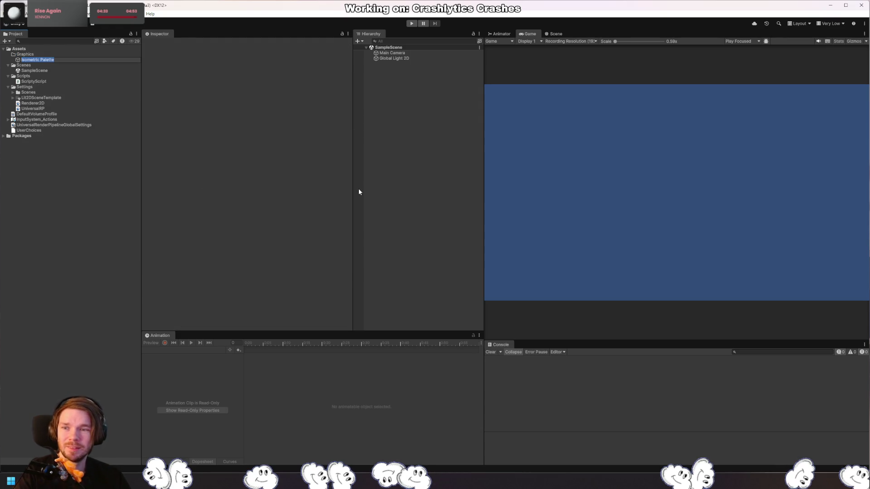
key("Return")
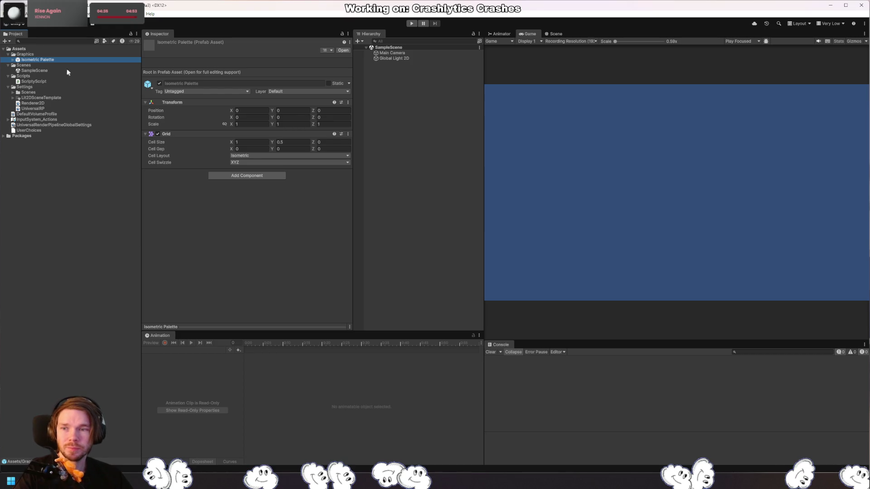
Step: Drop Isometric Palette into SampleScene, inspect its Layer1 tilemap, then delete the instance
mouse_move(52, 60)
left_mouse_down()
mouse_move(430, 133)
mouse_move(432, 141)
left_mouse_up()
left_click(554, 34)
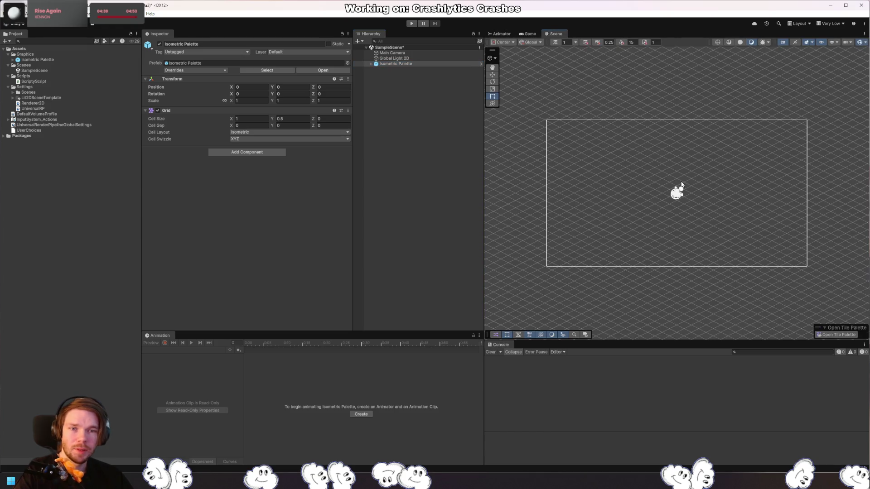
mouse_move(684, 295)
left_mouse_down()
mouse_move(682, 286)
mouse_move(665, 300)
mouse_move(699, 285)
left_mouse_up()
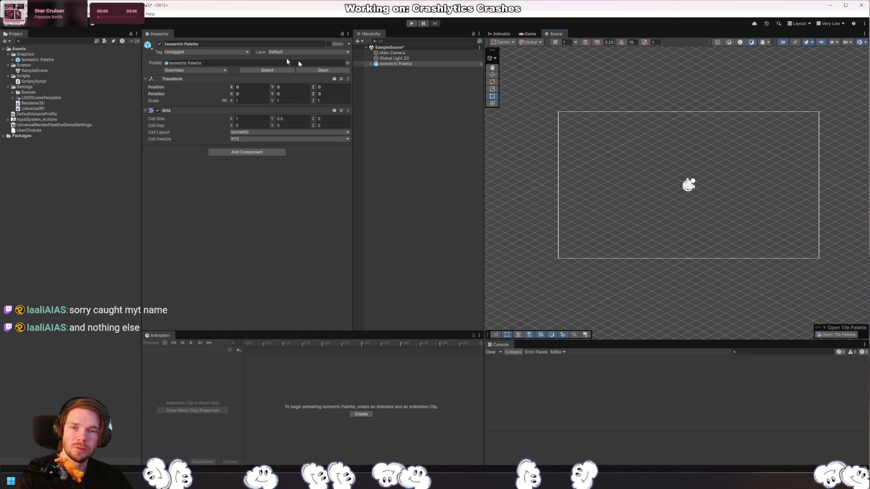
left_click(371, 64)
left_click(370, 65)
left_click(387, 69)
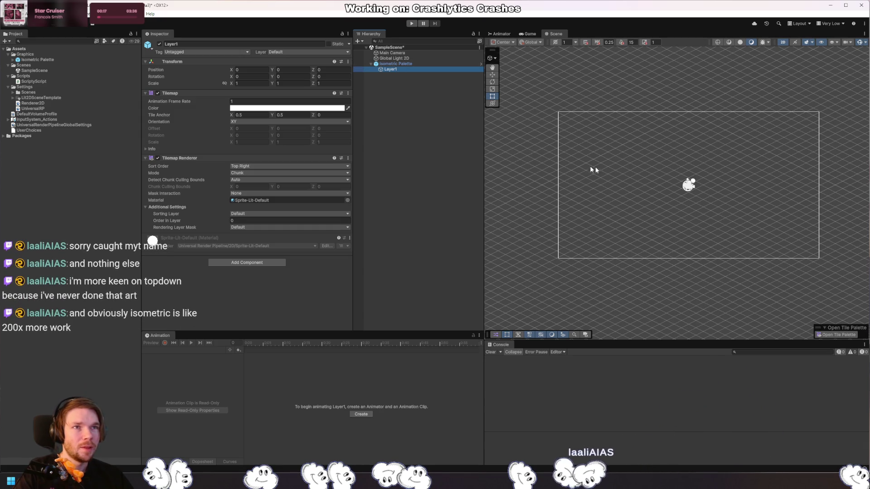
left_click(396, 63)
key("Delete")
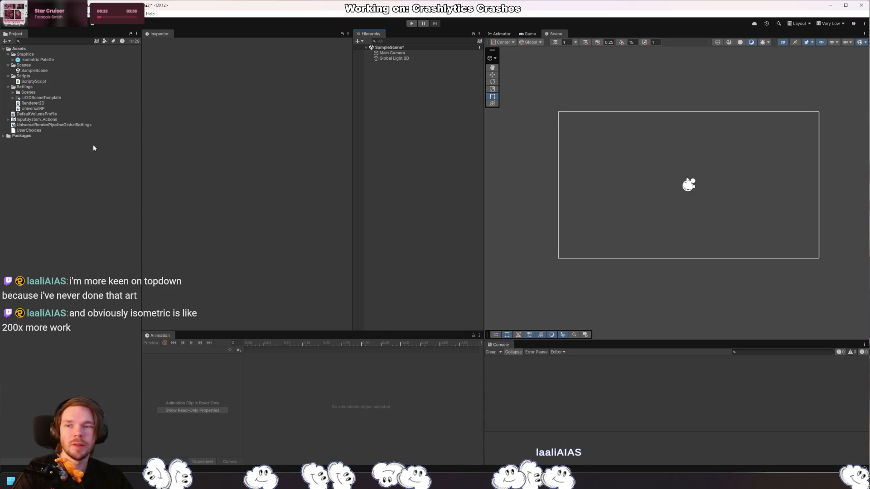
Step: Delete the Isometric Palette asset and create a Tilemaps folder under Assets
left_click(36, 60)
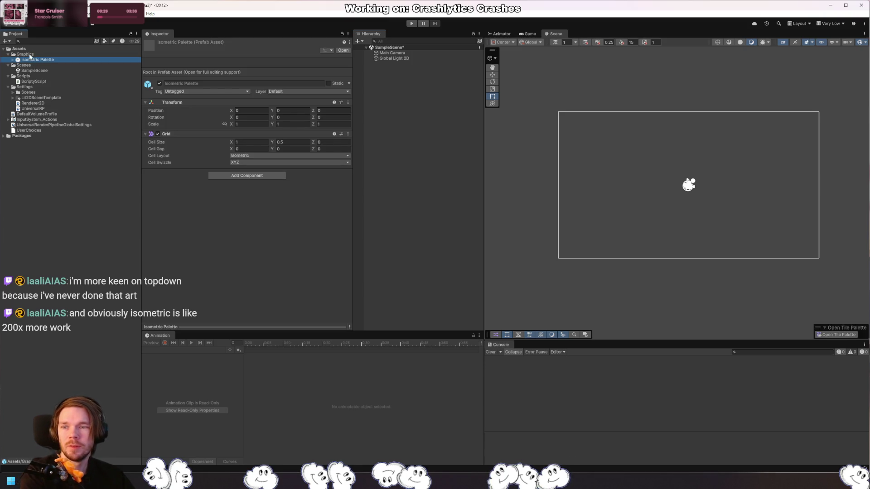
key("Delete")
key("Return")
right_click(36, 49)
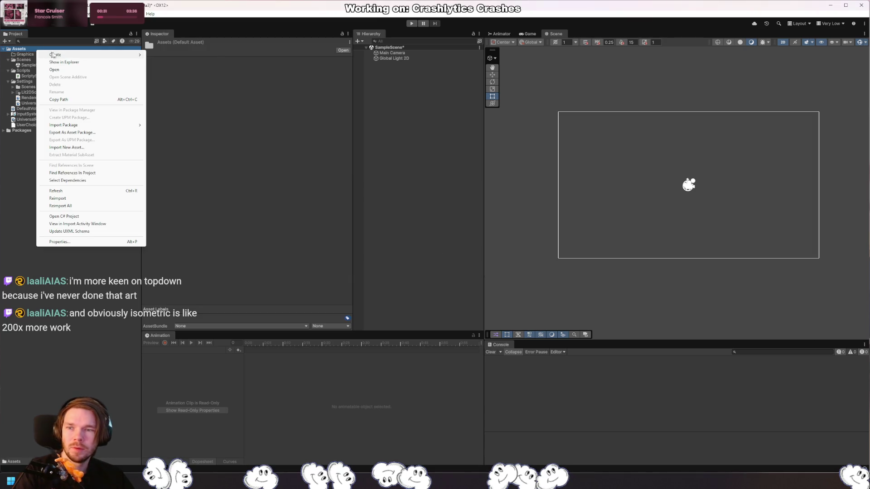
mouse_move(54, 54)
left_click(214, 63)
type("Tile")
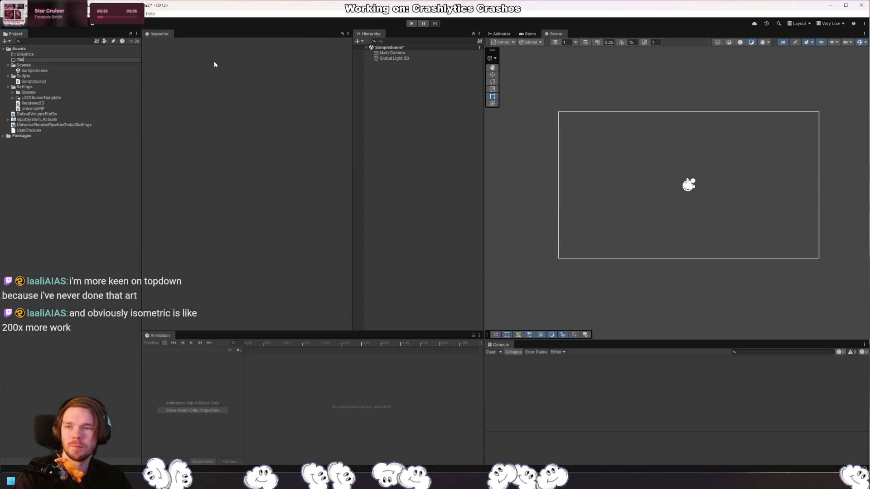
type("maps")
key("Return")
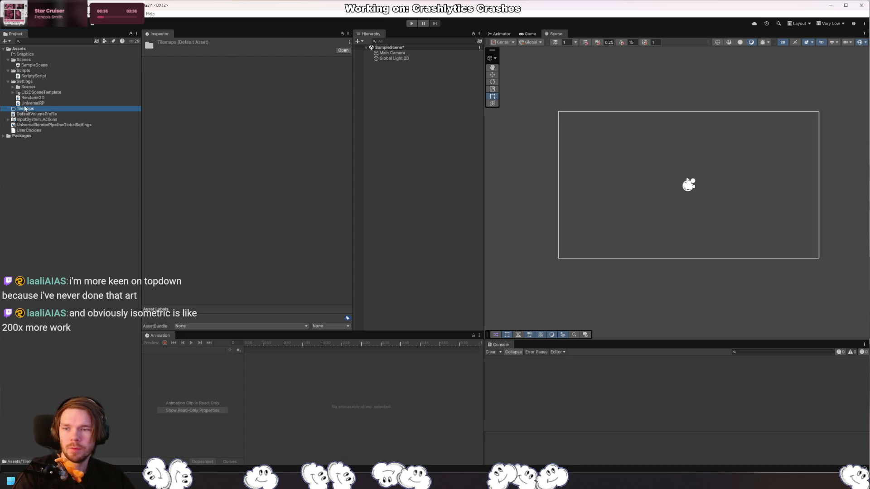
Step: Create a Sprite Shape Profile in Tilemaps by mistake, then delete it
right_click(26, 113)
right_click(26, 109)
mouse_move(70, 114)
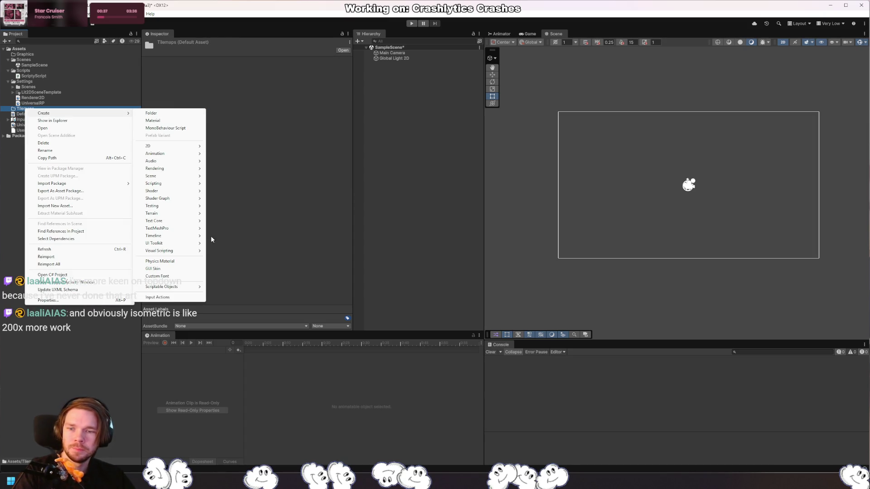
mouse_move(199, 147)
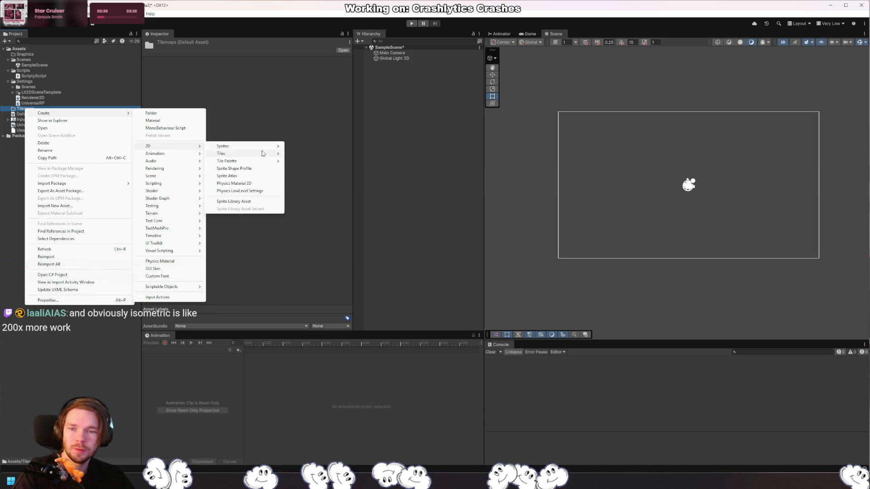
mouse_move(265, 157)
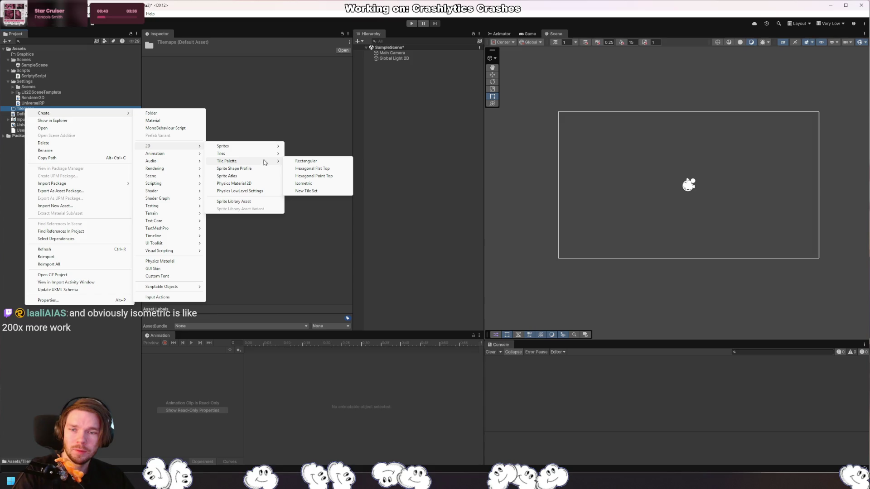
left_click(269, 168)
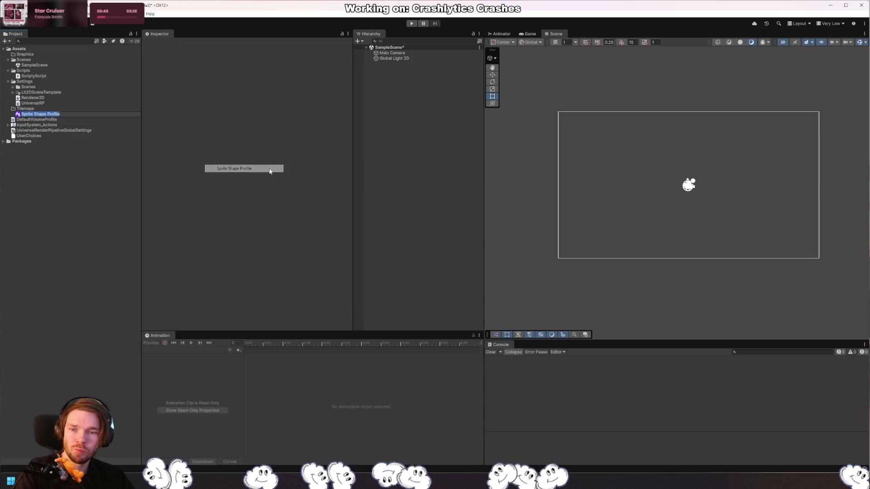
key("Return")
key("Delete")
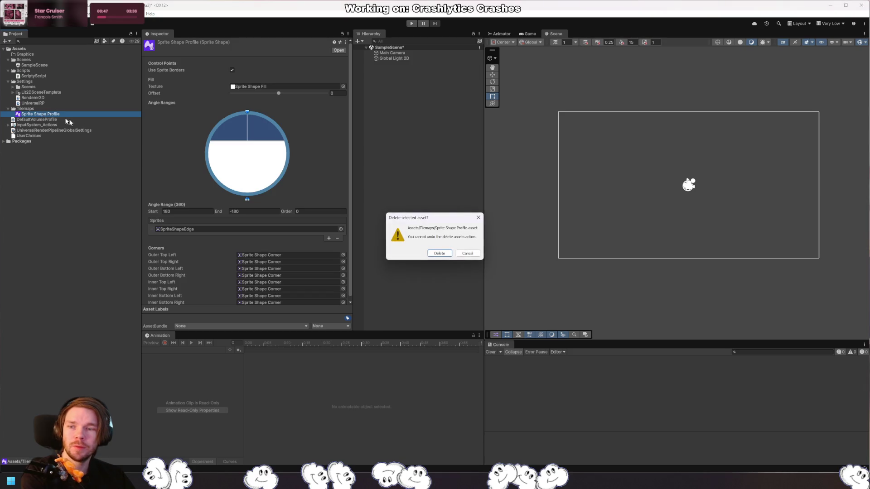
left_click(439, 253)
Step: Create a Rectangular tile palette named Rectangular Palette in Tilemaps
right_click(51, 110)
mouse_move(111, 115)
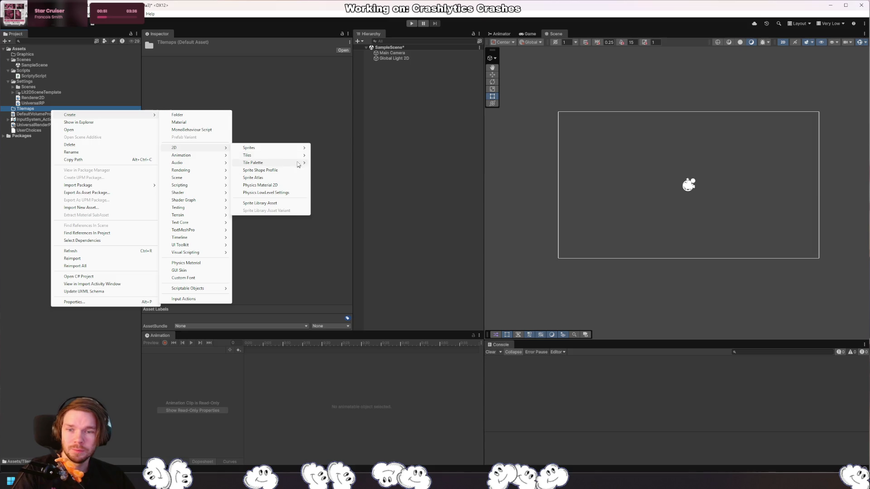
mouse_move(299, 164)
left_click(353, 164)
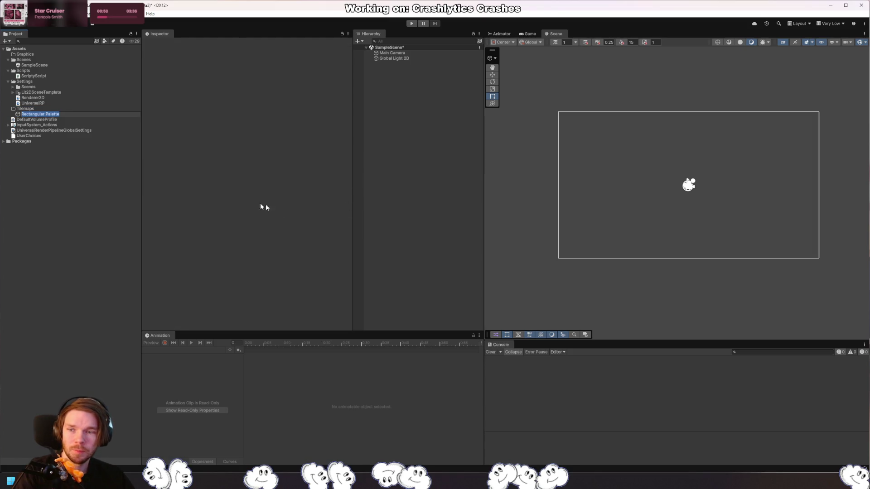
key("Return")
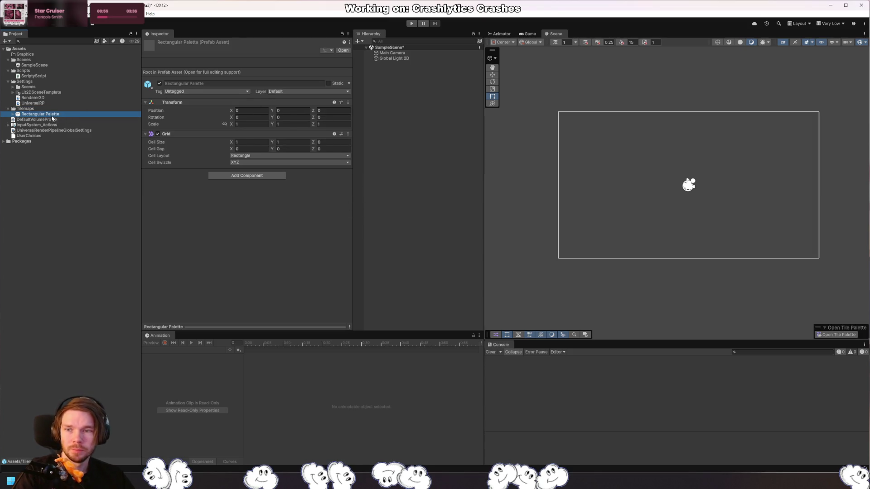
Step: Drop Rectangular Palette into the Scene and dock the Window > 2D > Tile Palette window
left_click_drag(50, 115, 677, 193)
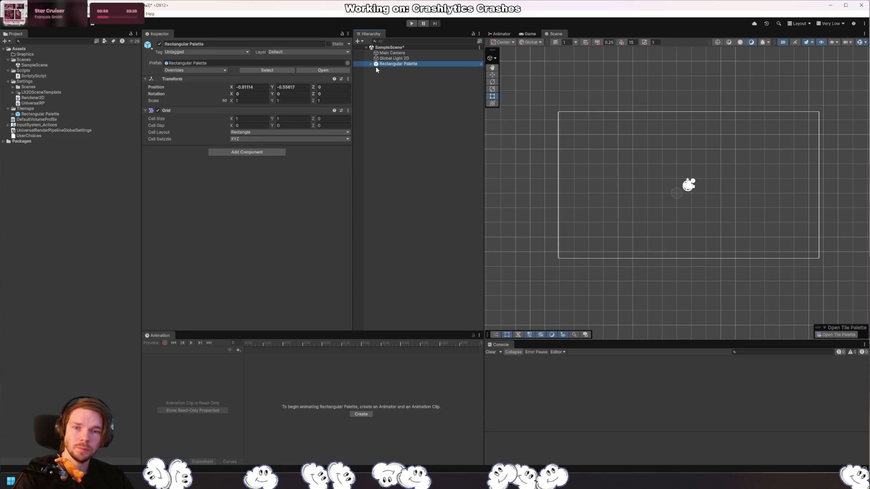
left_click(135, 13)
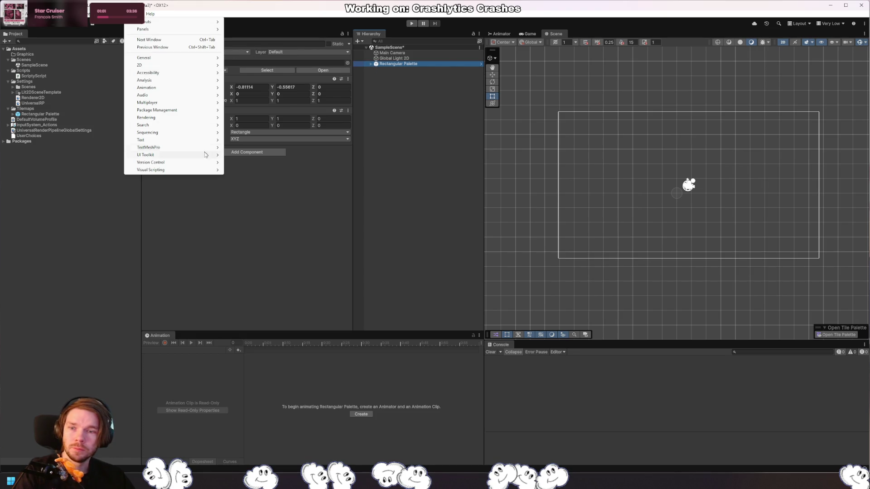
mouse_move(197, 58)
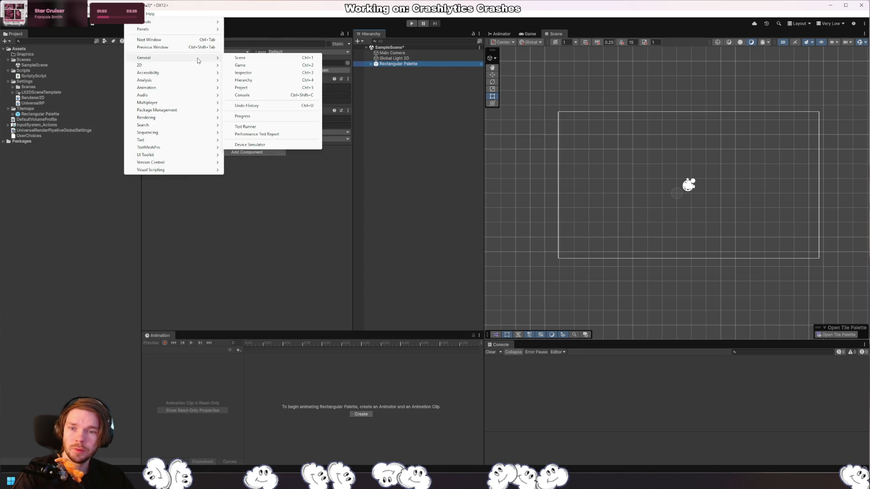
mouse_move(109, 14)
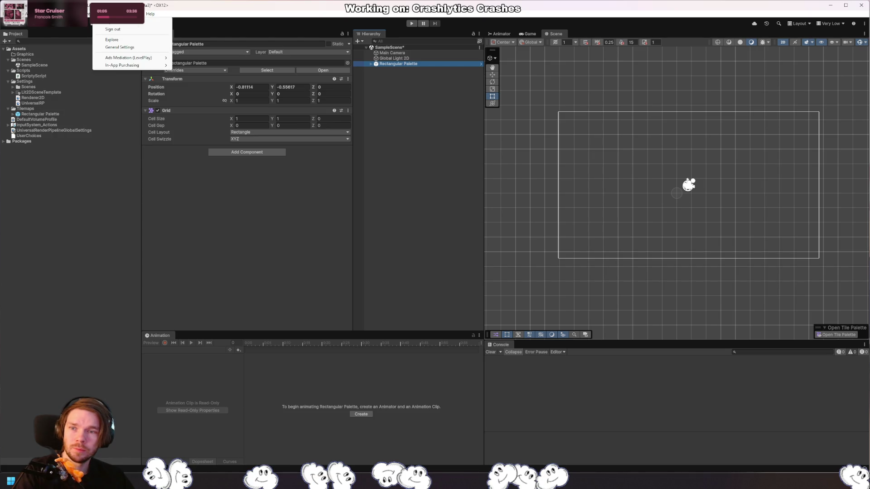
mouse_move(135, 14)
mouse_move(200, 118)
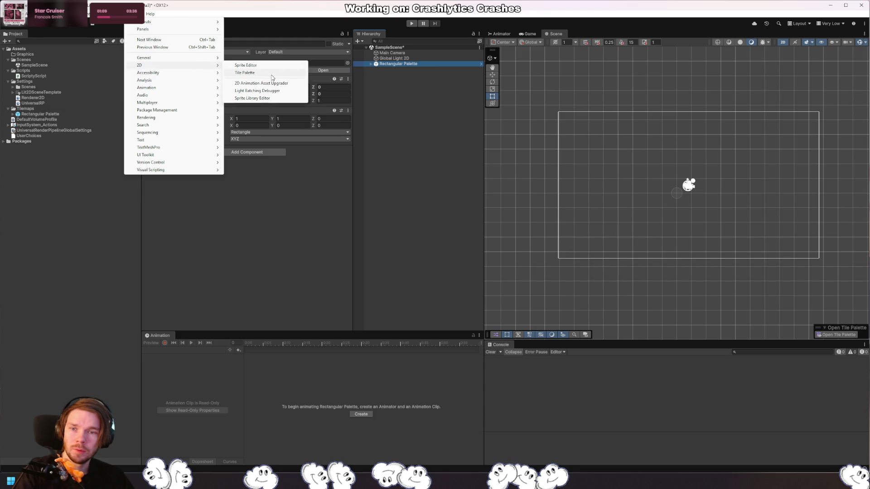
left_click(272, 74)
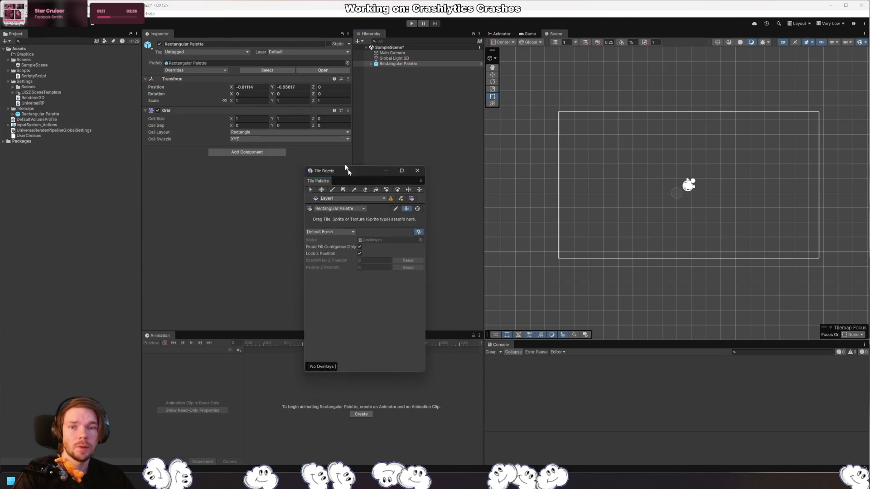
mouse_move(347, 168)
left_mouse_down()
mouse_move(304, 112)
mouse_move(253, 93)
mouse_move(229, 68)
left_mouse_up()
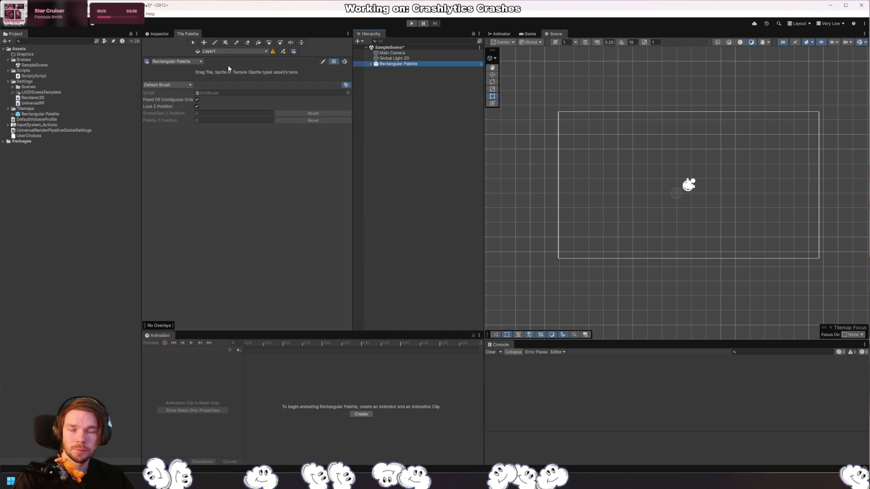
left_click_drag(187, 33, 392, 42)
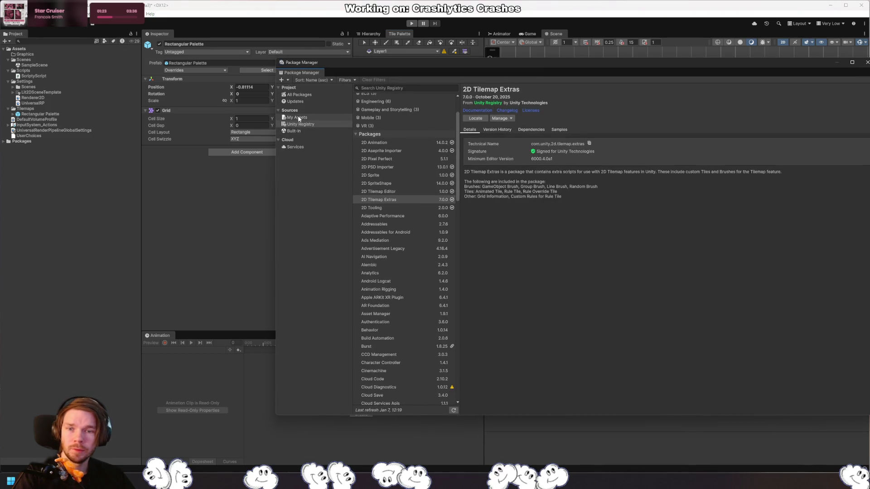
Step: Show My Assets filtered to 2D, try searching 'top', then clear the search
left_click(296, 118)
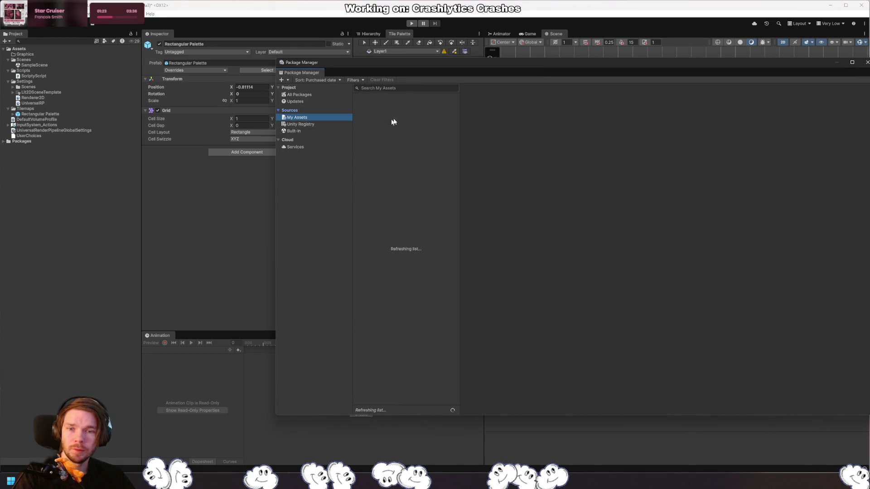
left_click(355, 80)
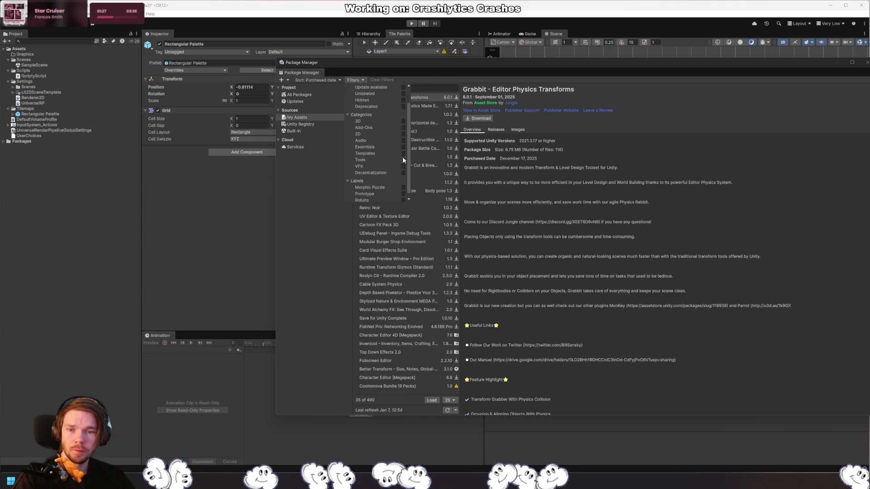
scroll(402, 159, "down", 1)
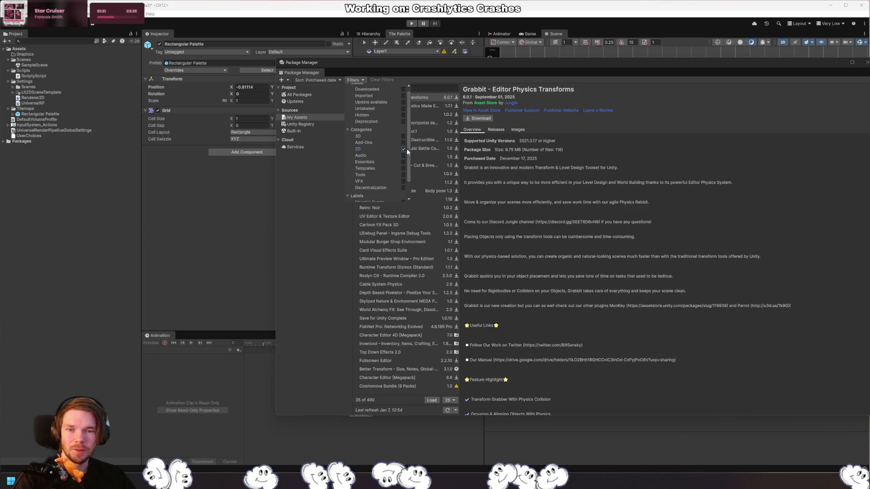
left_click(403, 148)
left_click(428, 86)
type("topdown")
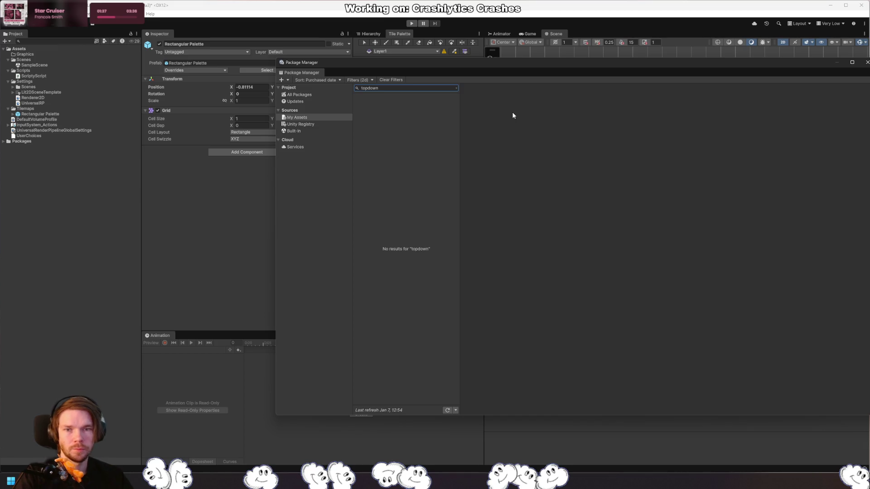
key("ctrl+a")
type("top")
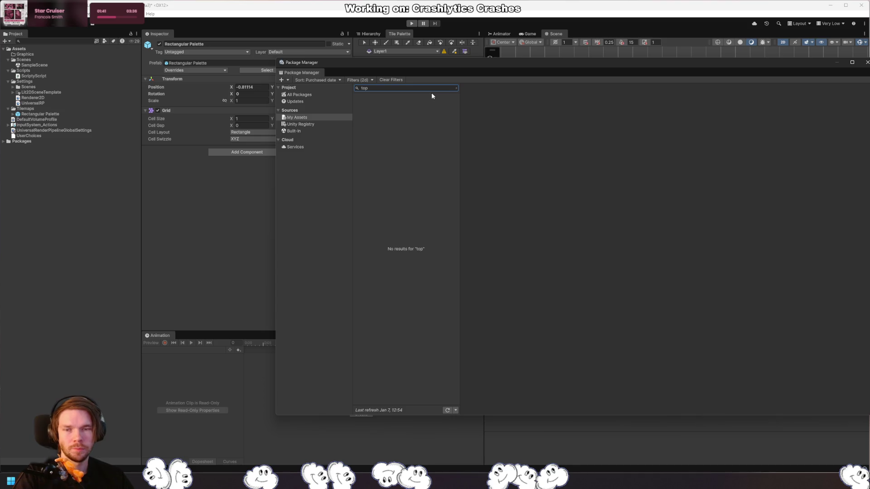
key("BackSpace")
key("BackSpace")
key("BackSpace")
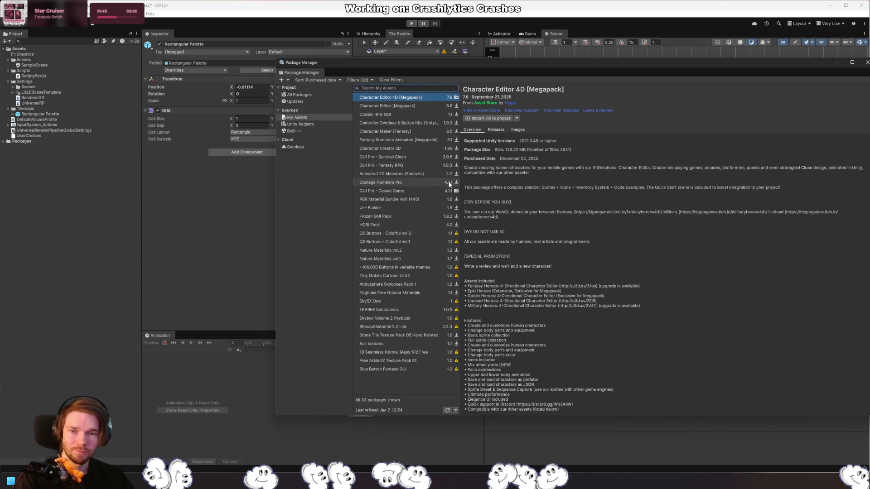
Step: Browse 2D packages from Character Editor 4D to Character Creator 2D, including its release history and images
left_click(363, 80)
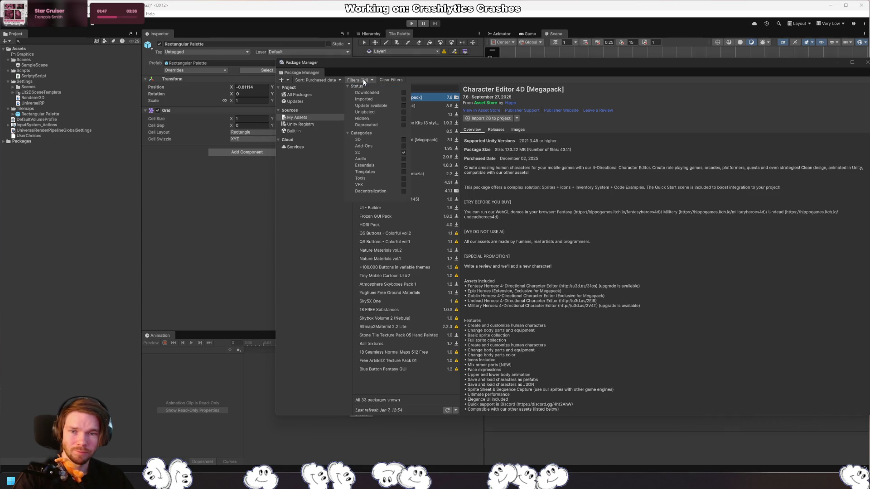
key("Escape")
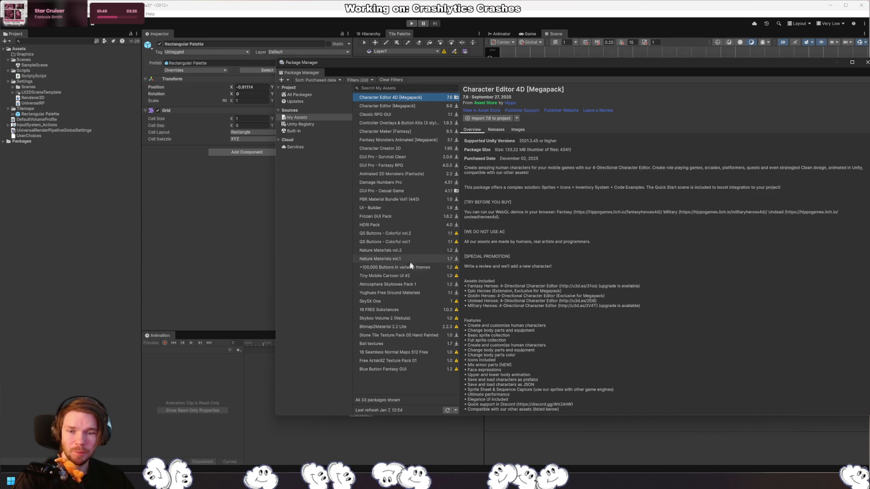
left_click(406, 370)
left_click(417, 98)
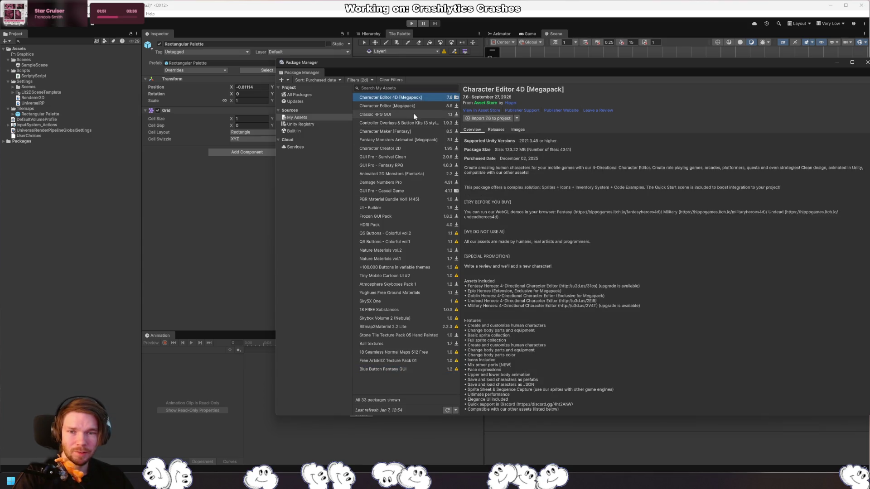
left_click(413, 113)
left_click(423, 123)
left_click(422, 140)
left_click(420, 148)
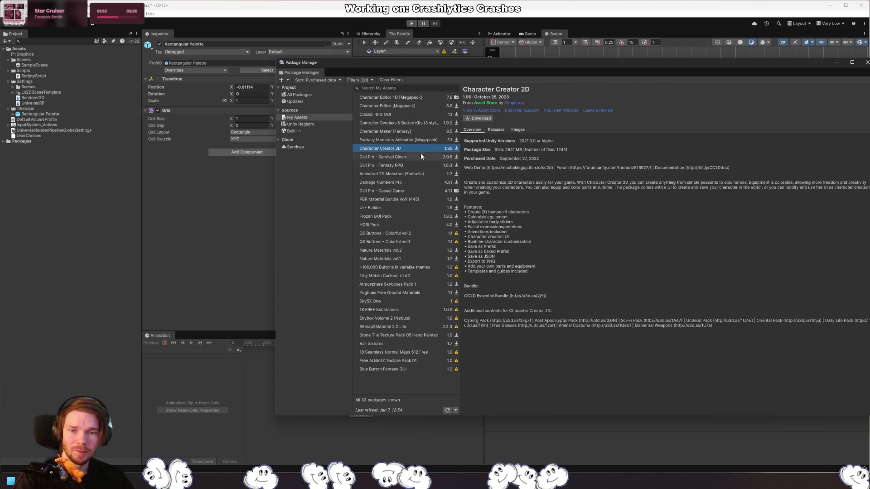
left_click(496, 129)
left_click(518, 129)
Step: Preview more packages, from GUI Pro - Survival Clean through Tiny Mobile Cartoon UI #2
left_click(408, 157)
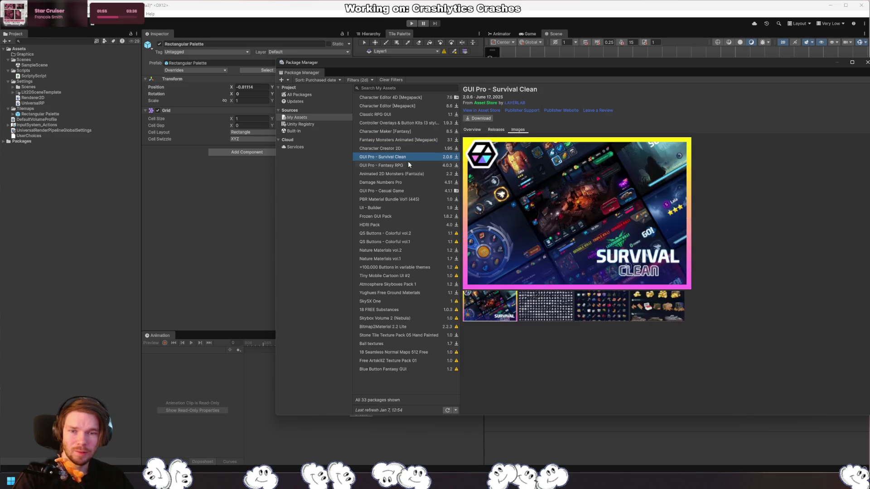
left_click(407, 165)
left_click(408, 182)
left_click(413, 200)
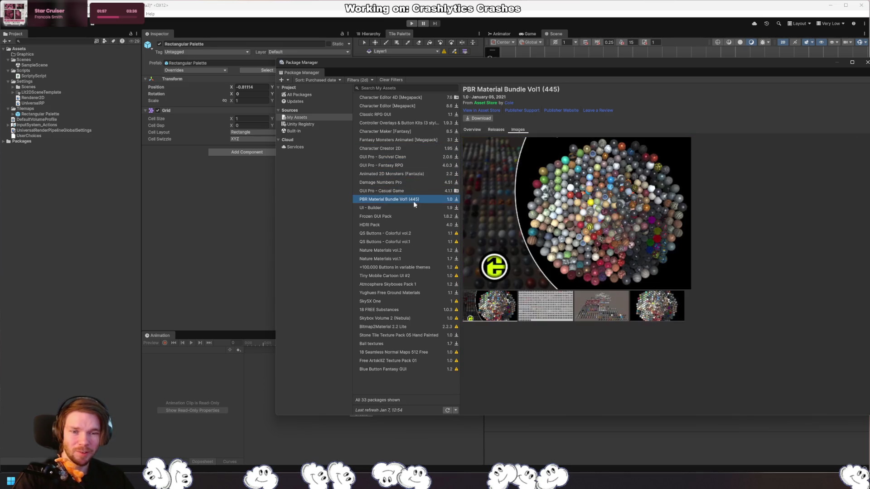
left_click(417, 216)
left_click(416, 233)
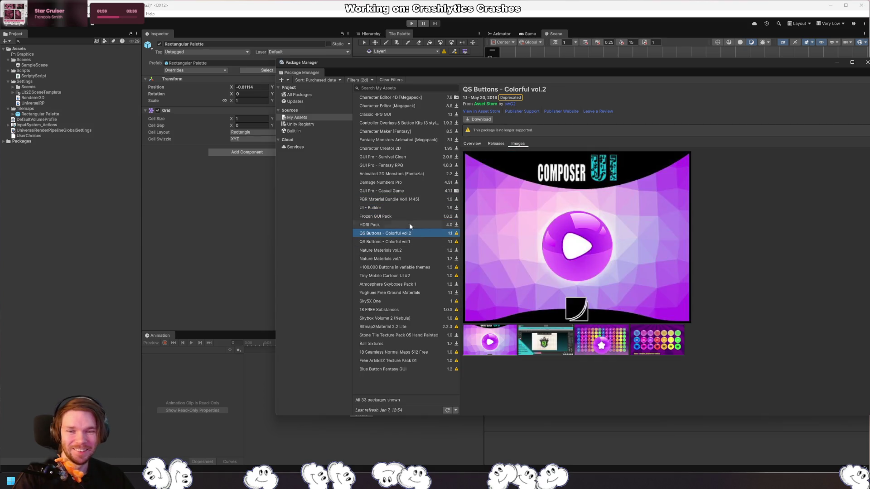
left_click(409, 225)
left_click(412, 250)
left_click(413, 267)
left_click(414, 284)
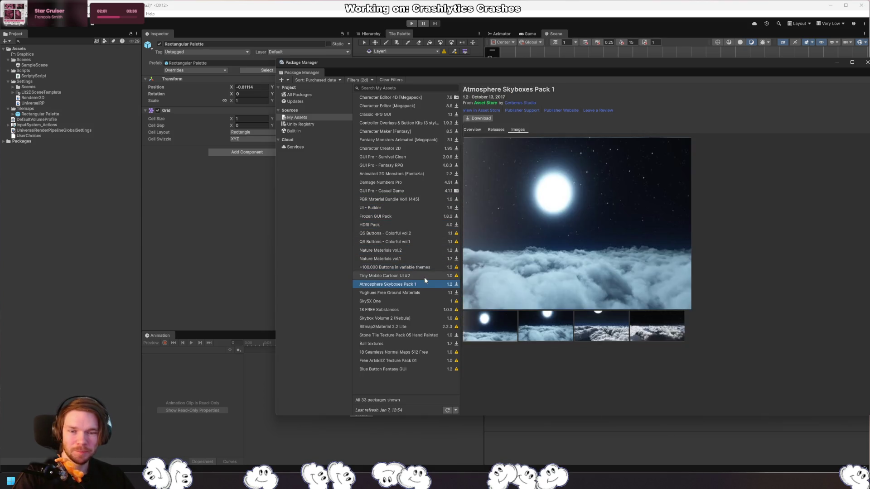
left_click(424, 275)
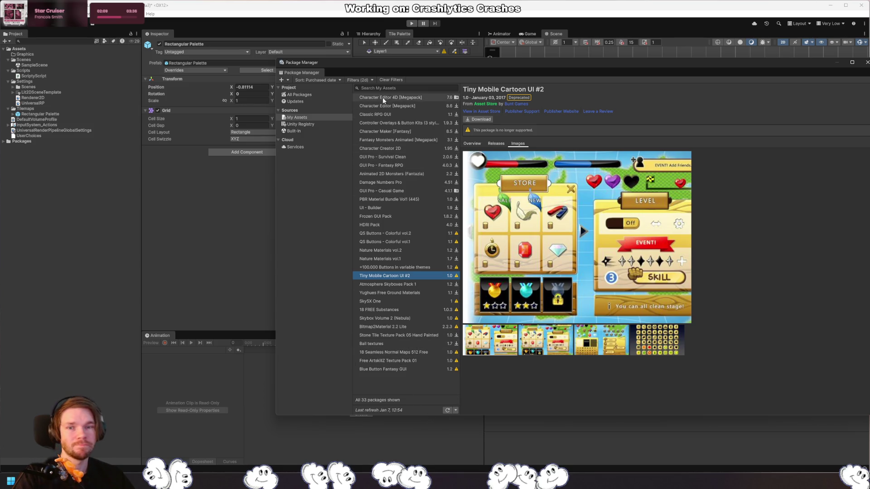
Step: Remove the 2D category filter and close the Package Manager
left_click(360, 80)
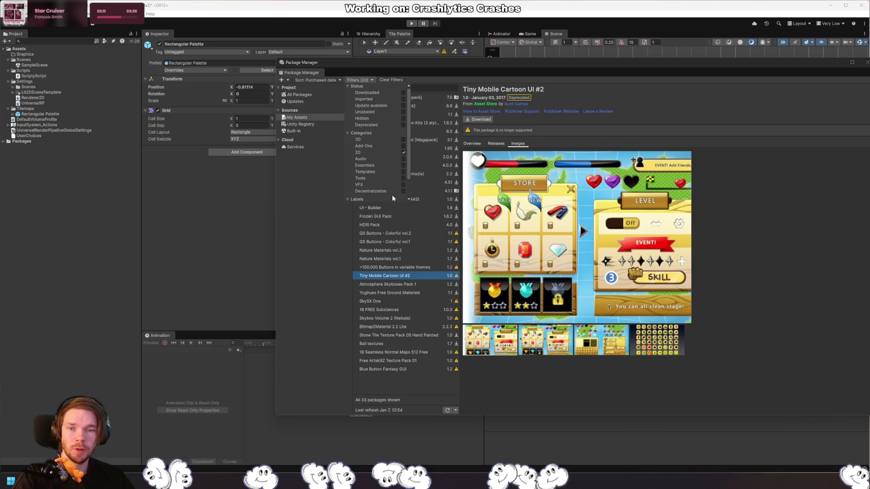
scroll(382, 180, "down", 2)
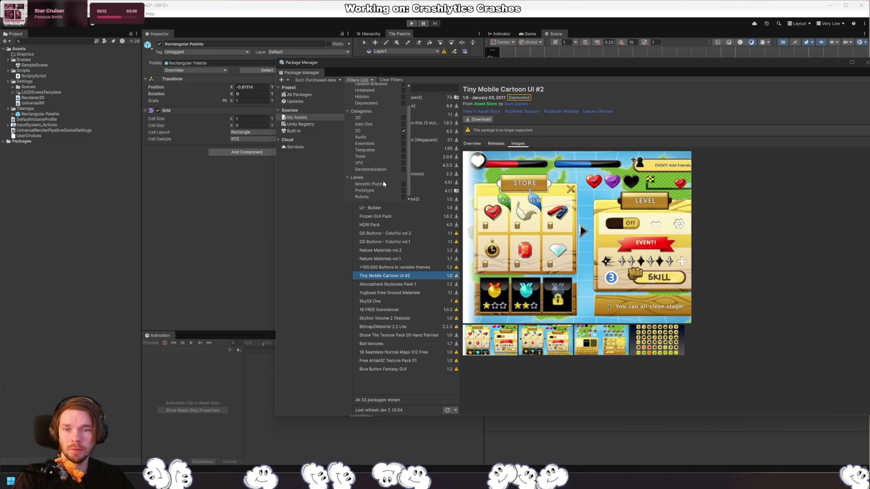
left_click(403, 133)
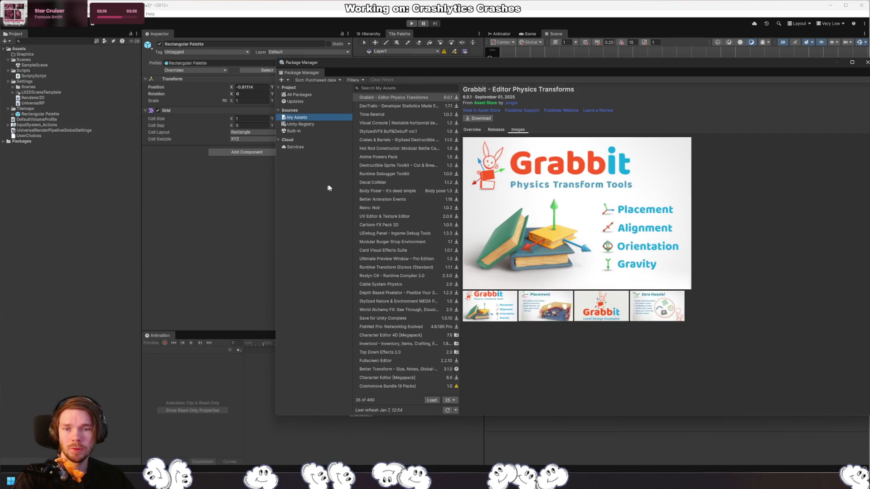
left_click(867, 62)
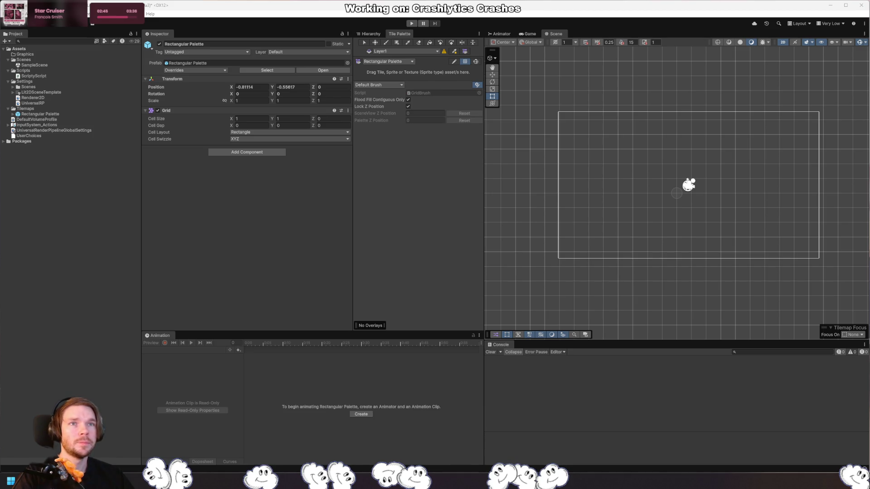
Step: Switch to the browser on kenney.nl and open the Top-down Shooter asset page
key("alt+Tab")
left_click_drag(587, 130, 512, 92)
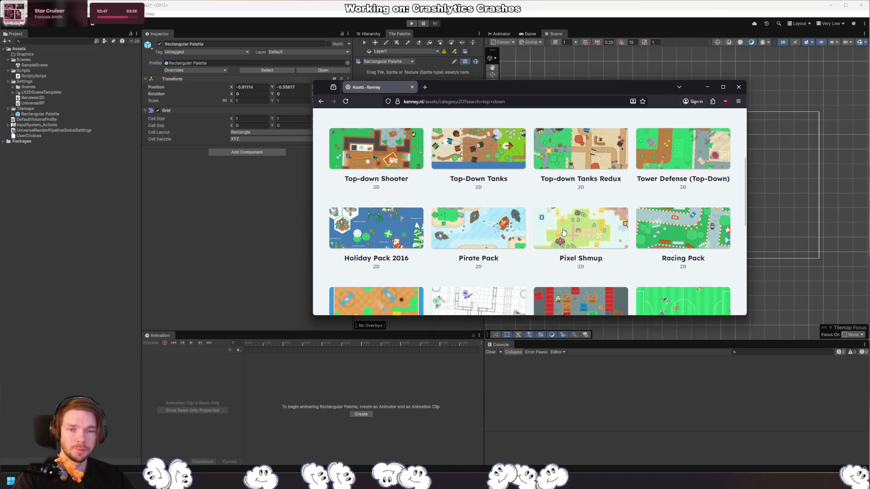
scroll(564, 231, "down", 1)
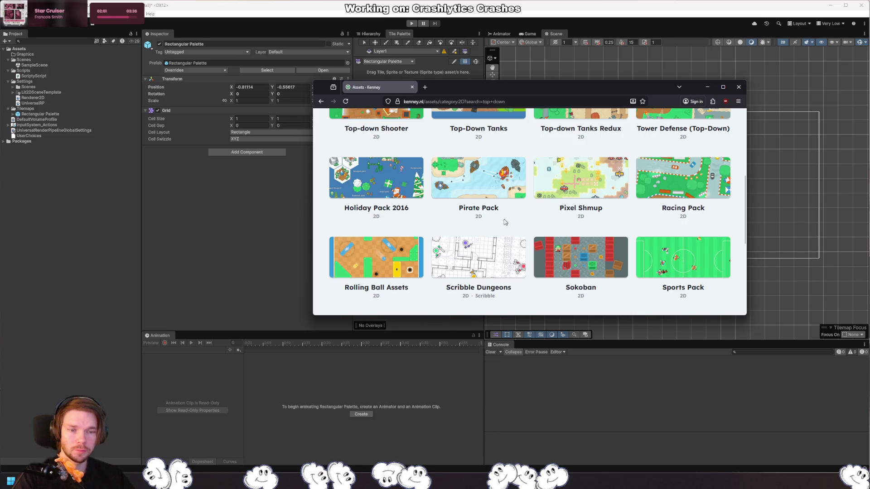
scroll(505, 222, "up", 2)
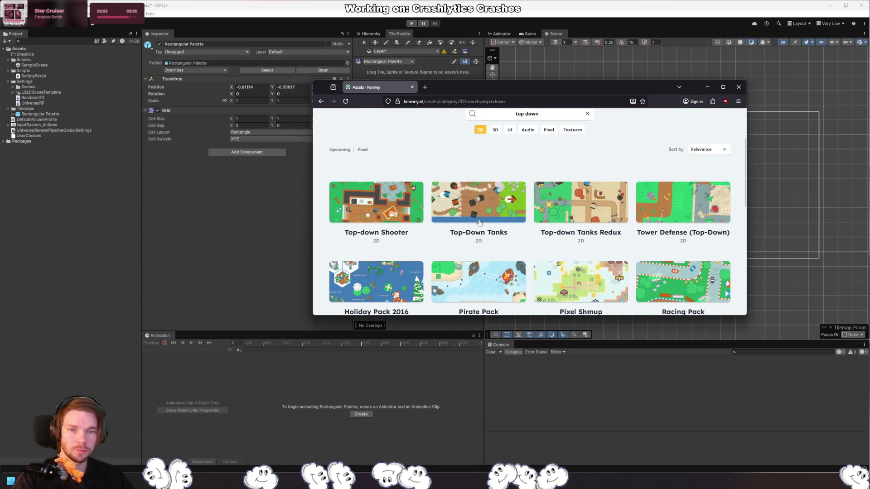
left_click(398, 199)
Step: Download the Top-down Shooter zip without donating, then minimise the browser
scroll(541, 255, "down", 1)
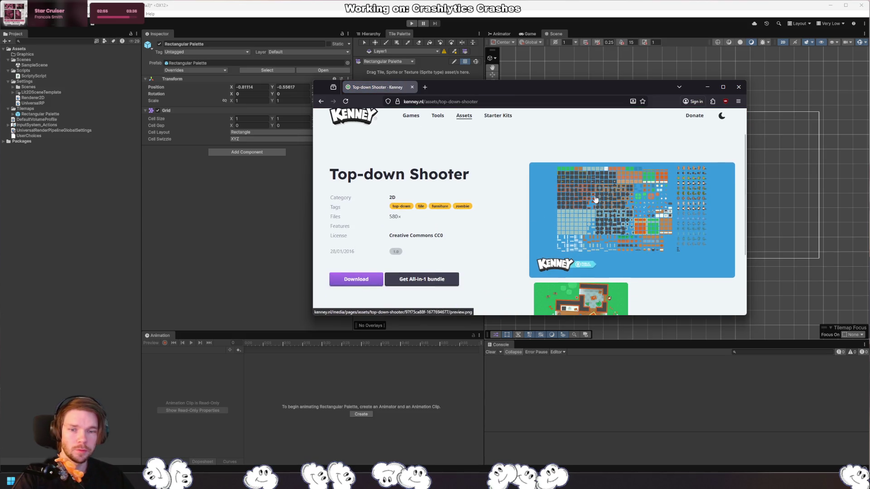
left_click(356, 279)
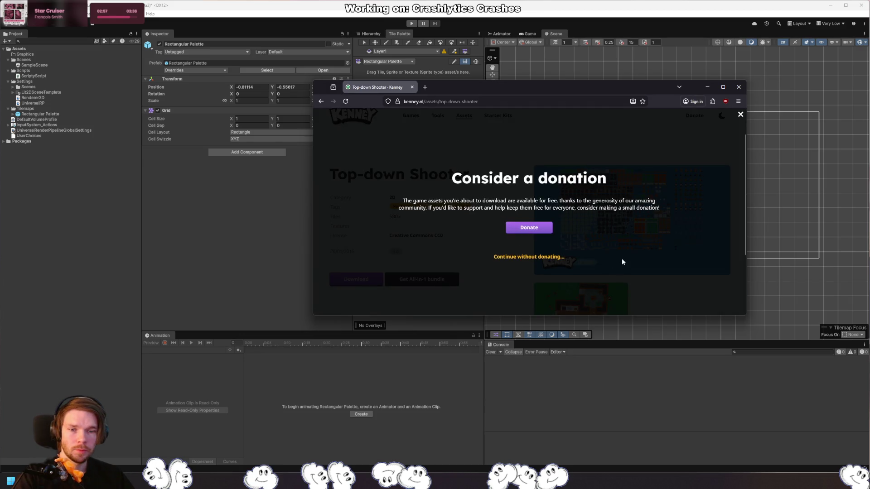
left_click(528, 256)
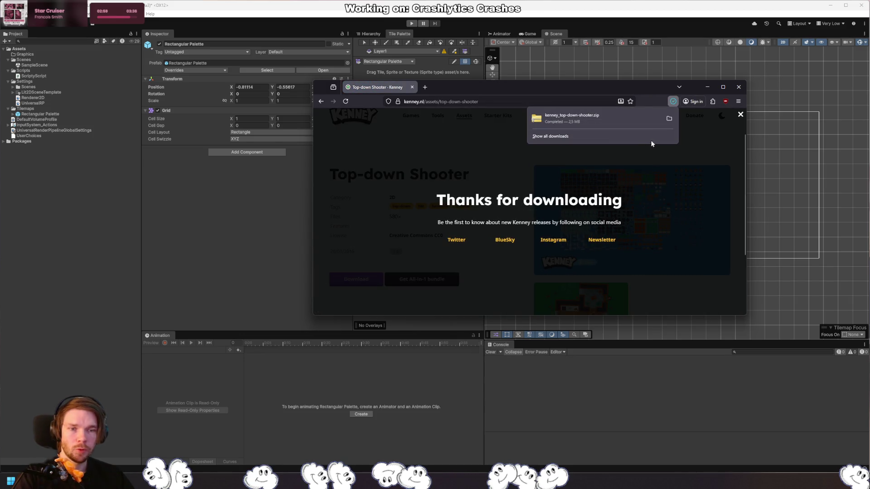
left_click(707, 87)
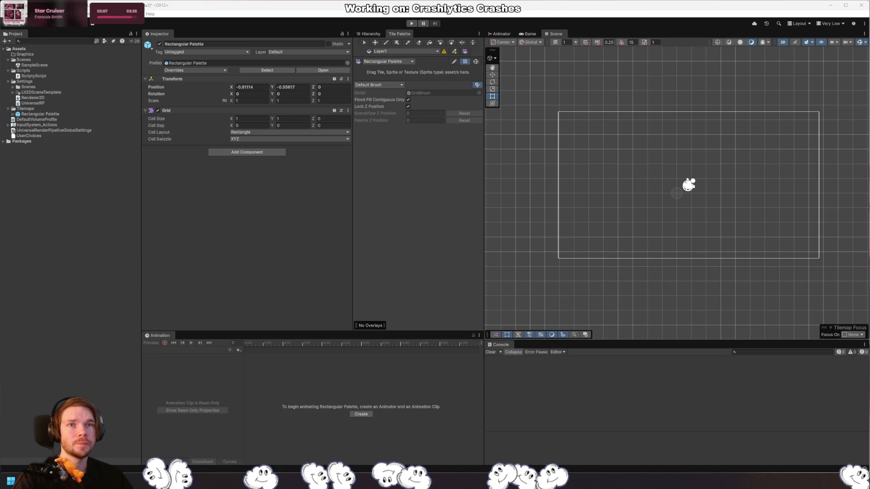
Step: Create a folder named Kenney inside Graphics, discarding an accidentally created material
left_click(22, 54)
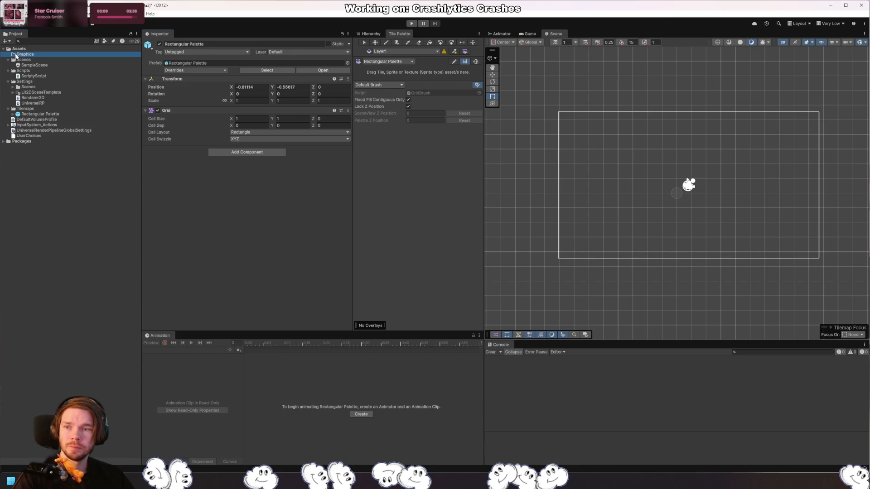
right_click(22, 56)
mouse_move(41, 60)
left_click(173, 65)
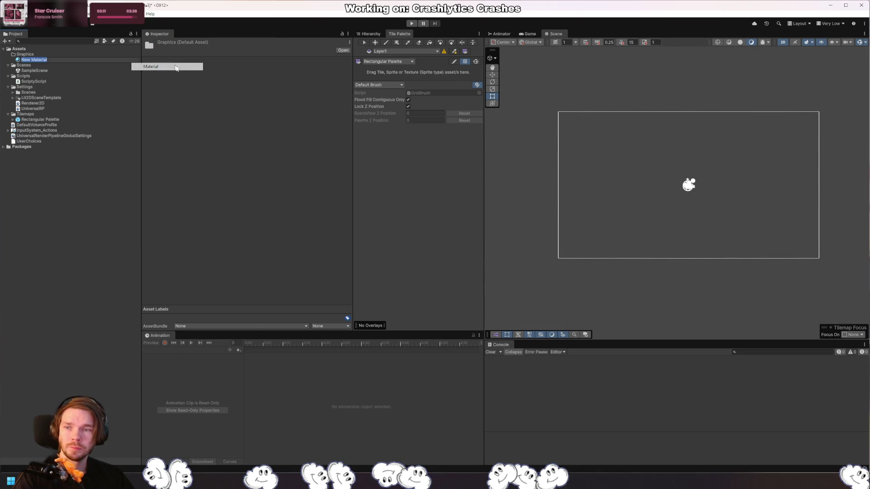
key("Escape")
right_click(32, 55)
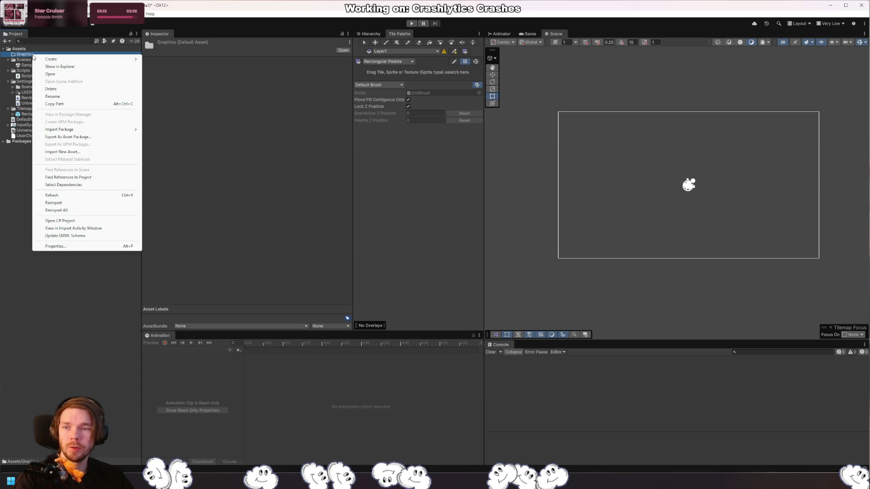
mouse_move(51, 60)
left_click(184, 59)
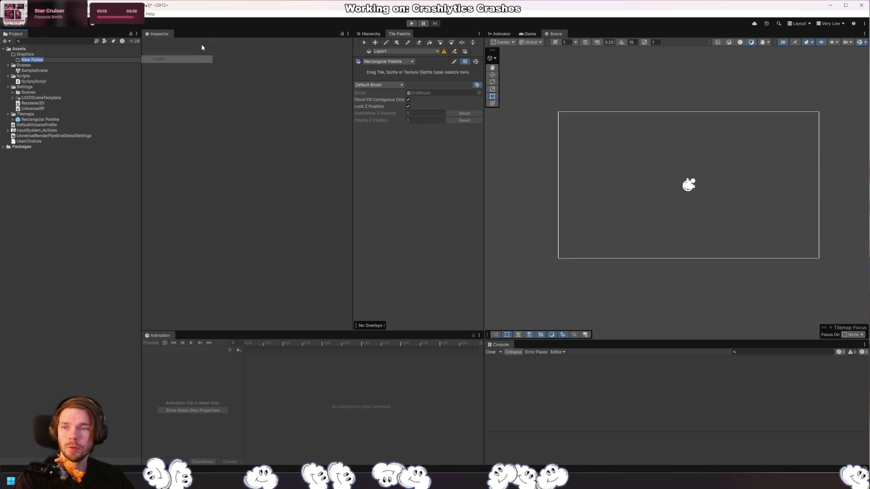
type("Kenney")
key("Return")
Step: Copy the downloaded Kenney top-down shooter files into the Kenney folder via Explorer
key("alt+Tab")
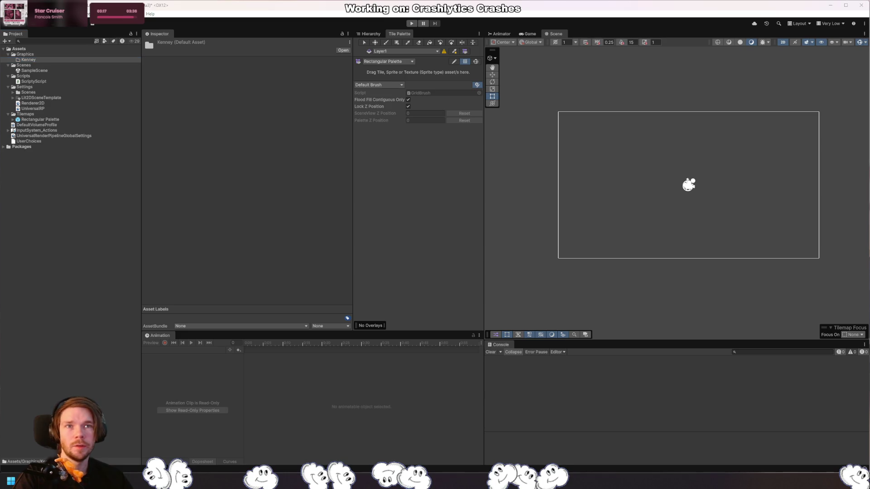
mouse_move(226, 4)
left_mouse_down()
mouse_move(301, 32)
mouse_move(21, 63)
mouse_move(30, 61)
left_mouse_up()
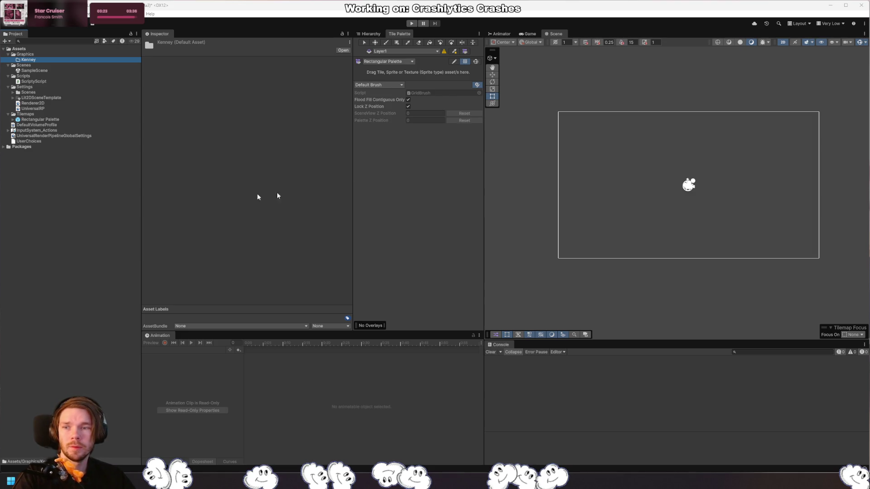
right_click(35, 60)
left_click(60, 73)
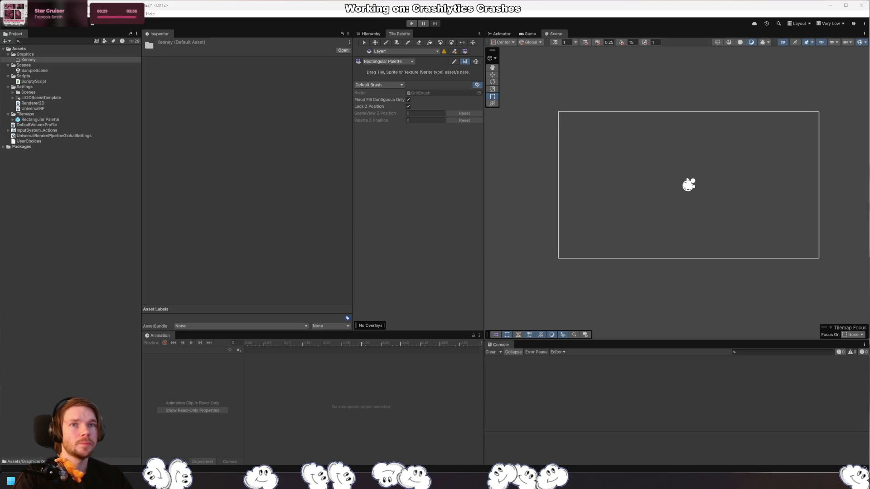
left_click(75, 201)
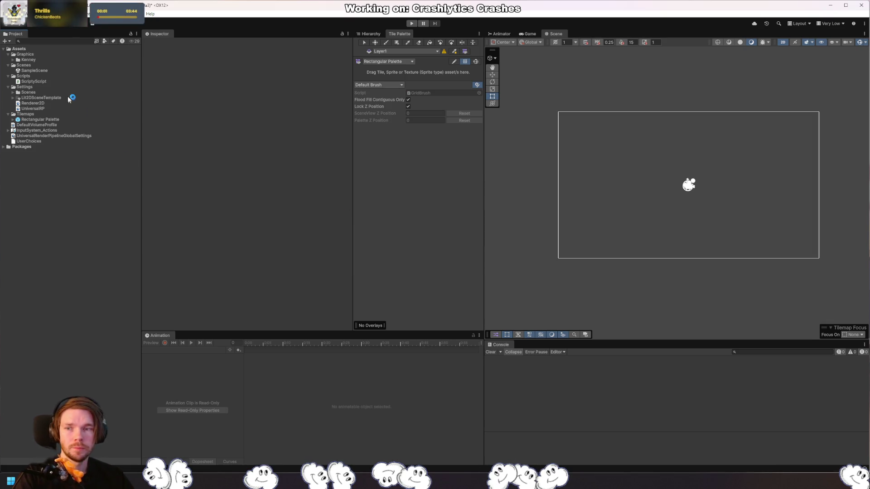
Step: Expand Kenney > Spritesheet and inspect spritesheet_characters slicing in the Sprite Editor
left_click(13, 60)
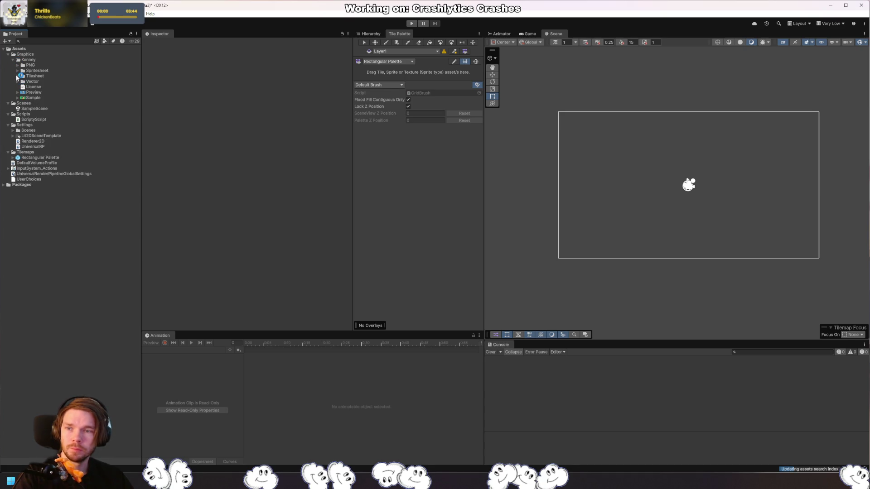
left_click(17, 76)
left_click(17, 71)
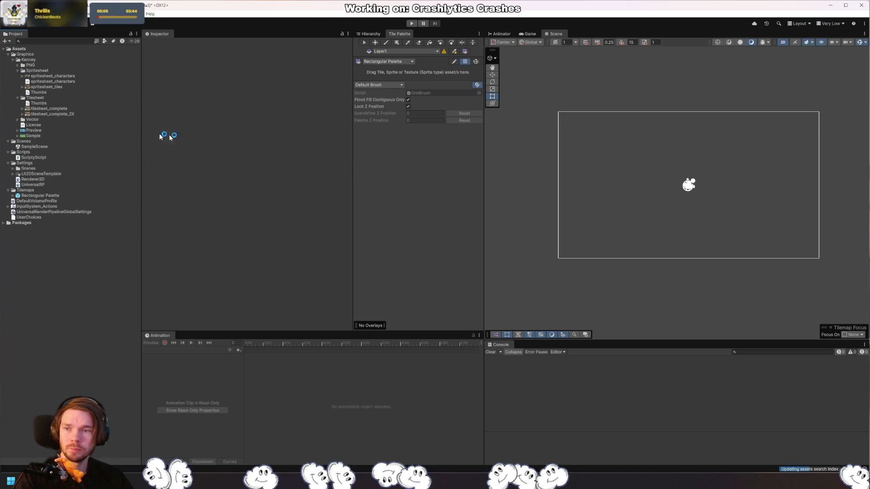
left_click(52, 76)
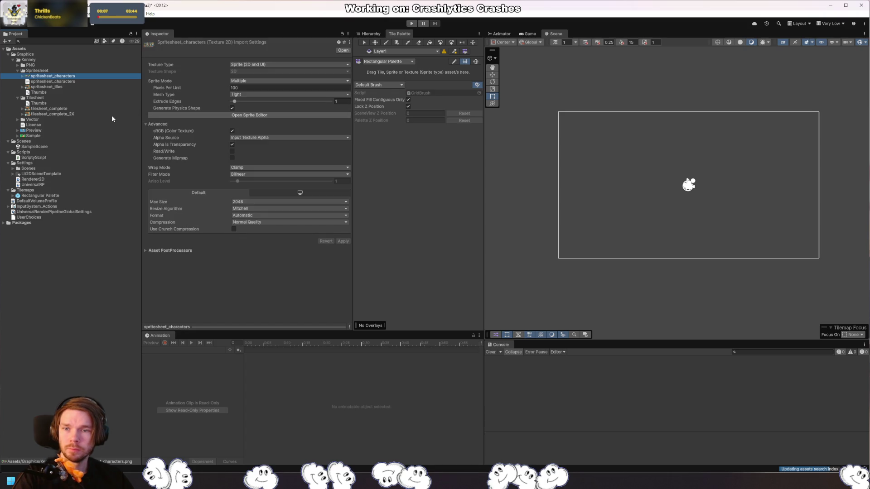
left_click(317, 115)
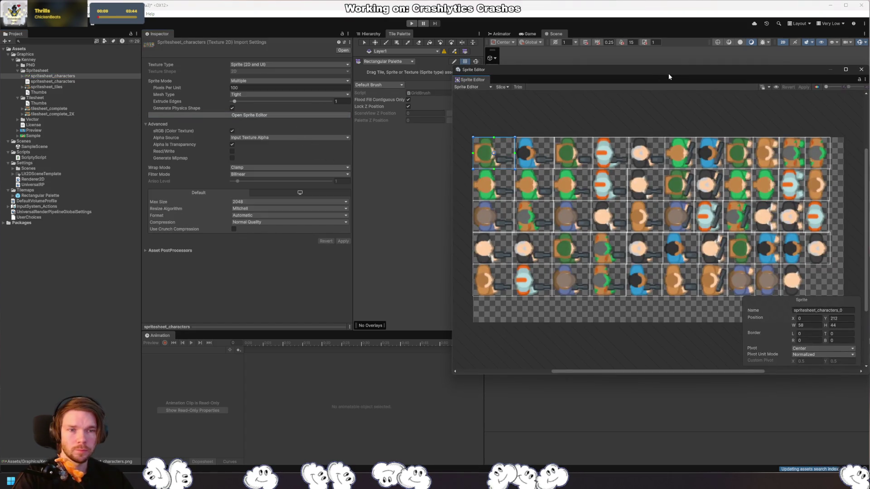
left_click_drag(669, 76, 539, 61)
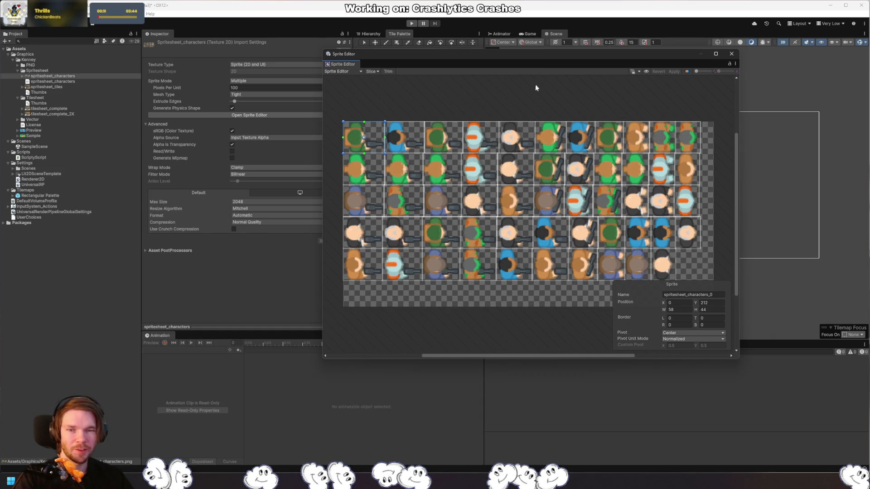
left_click(731, 53)
Step: Inspect spritesheet_tiles in the Sprite Editor to confirm it is sliced into tiles
left_click(54, 87)
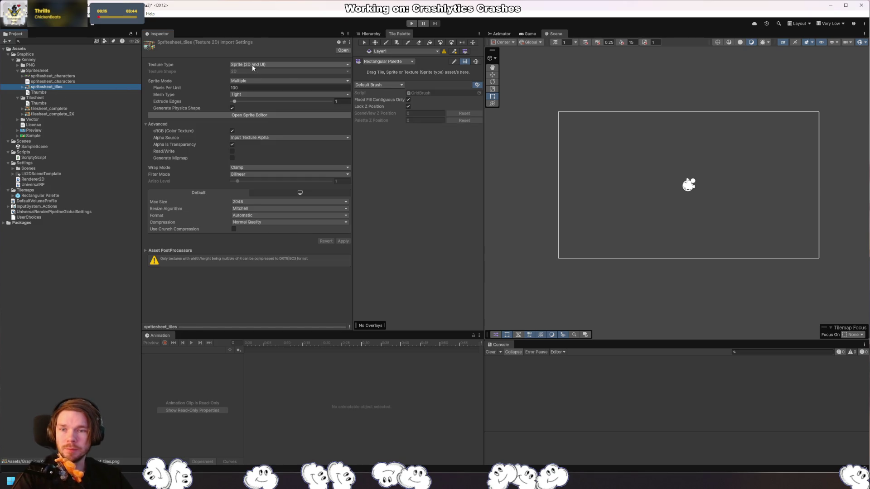
left_click(152, 49)
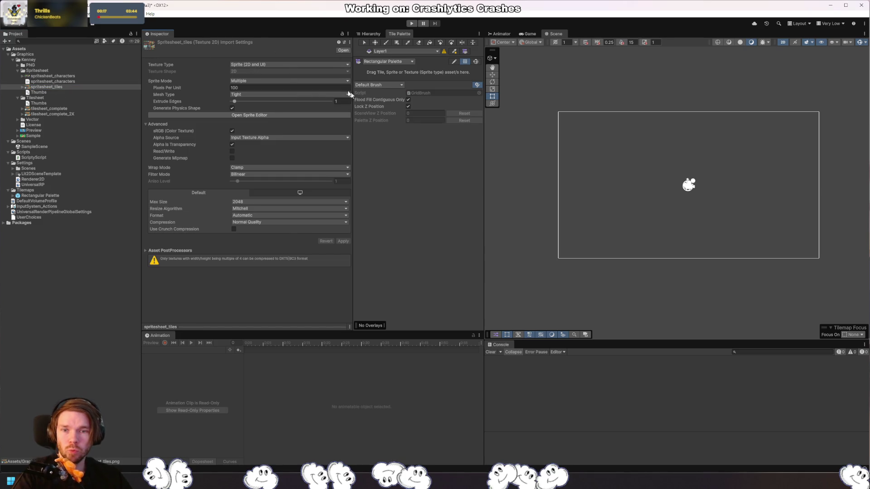
left_click(288, 115)
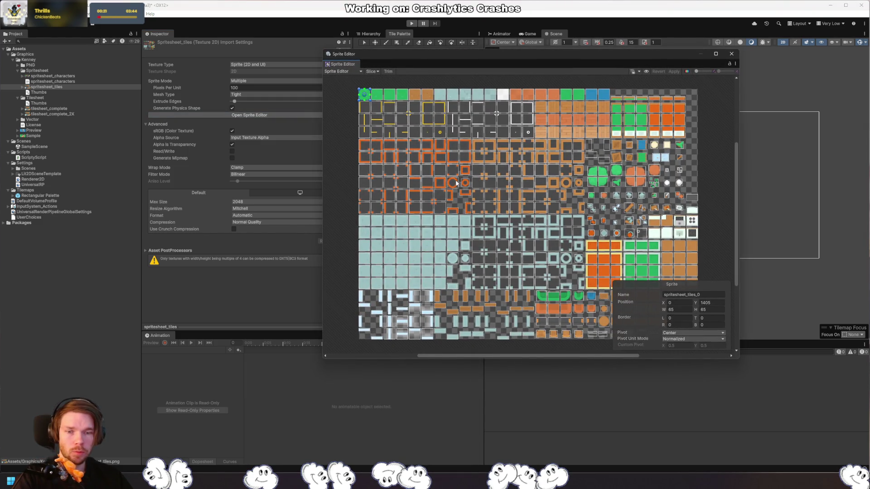
left_click(732, 54)
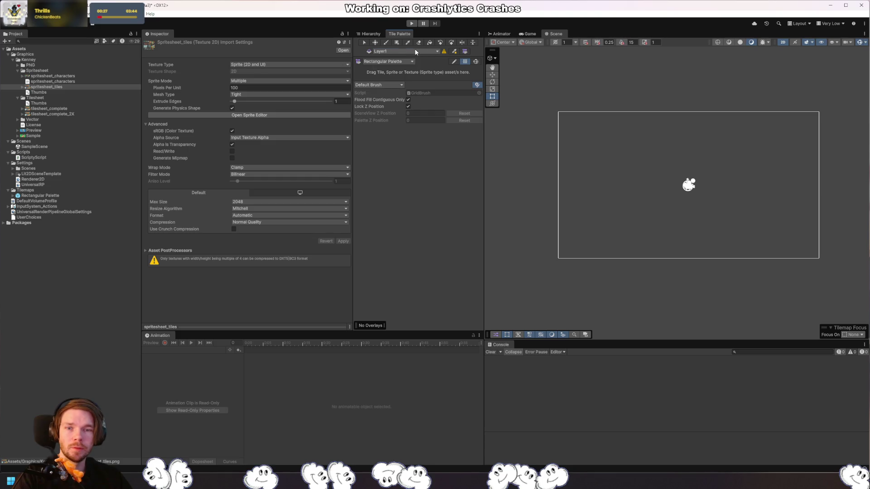
left_click(431, 50)
mouse_move(427, 66)
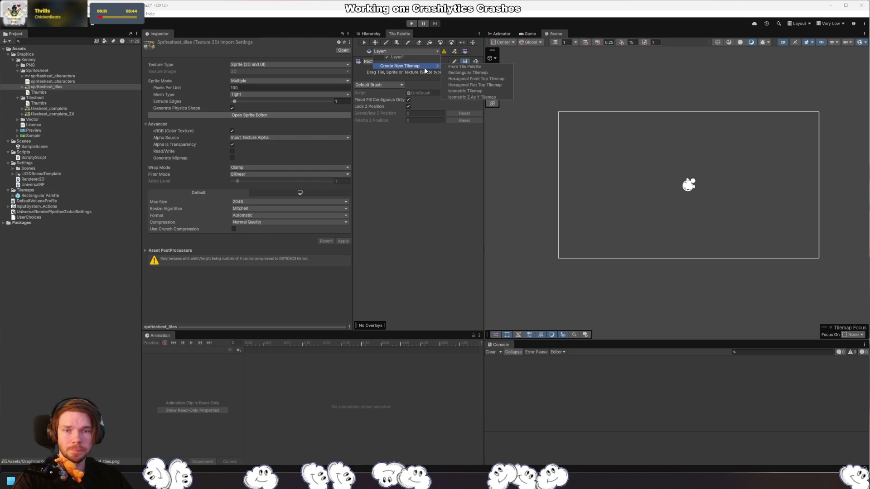
left_click(404, 72)
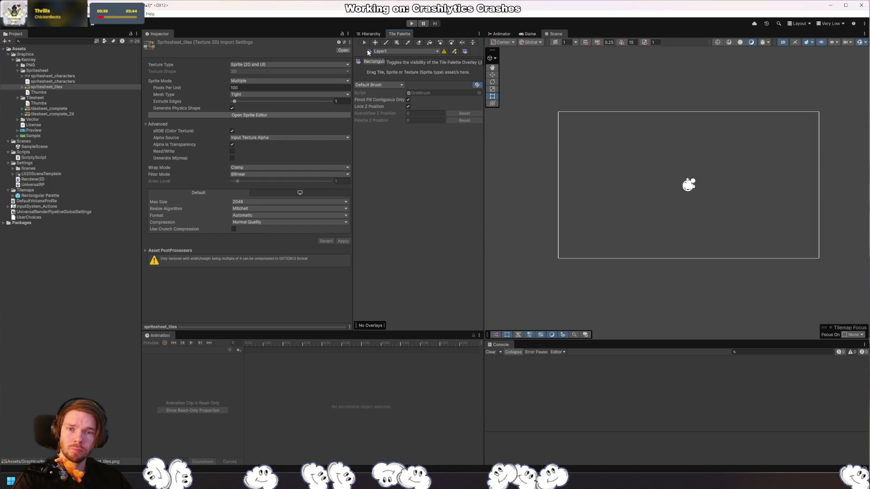
left_click(373, 61)
left_click(442, 71)
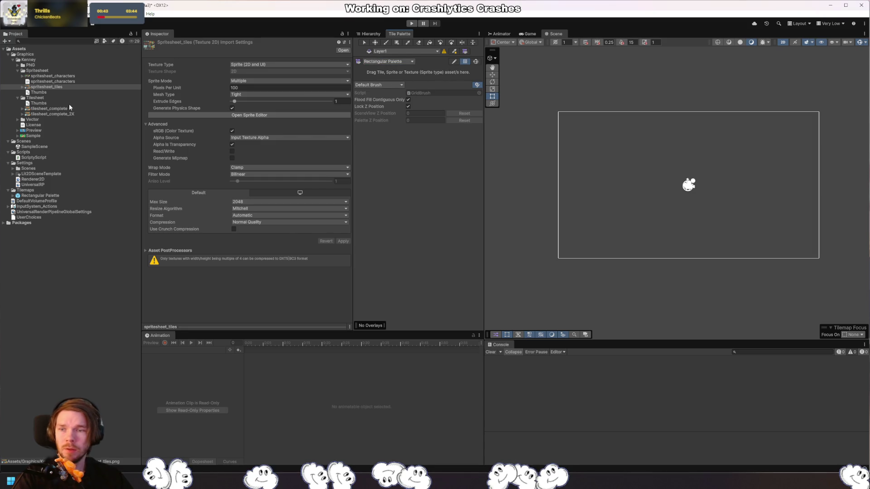
mouse_move(48, 87)
left_mouse_down()
mouse_move(405, 71)
mouse_move(361, 74)
mouse_move(391, 80)
left_mouse_up()
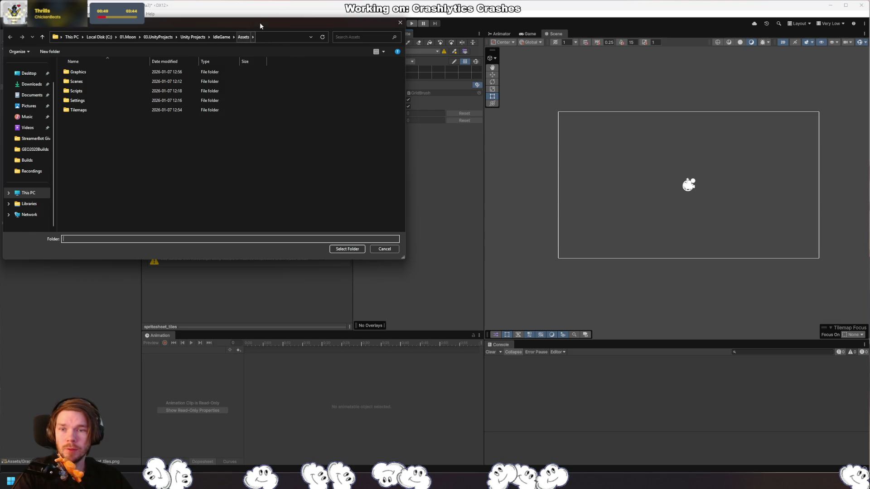
key("Escape")
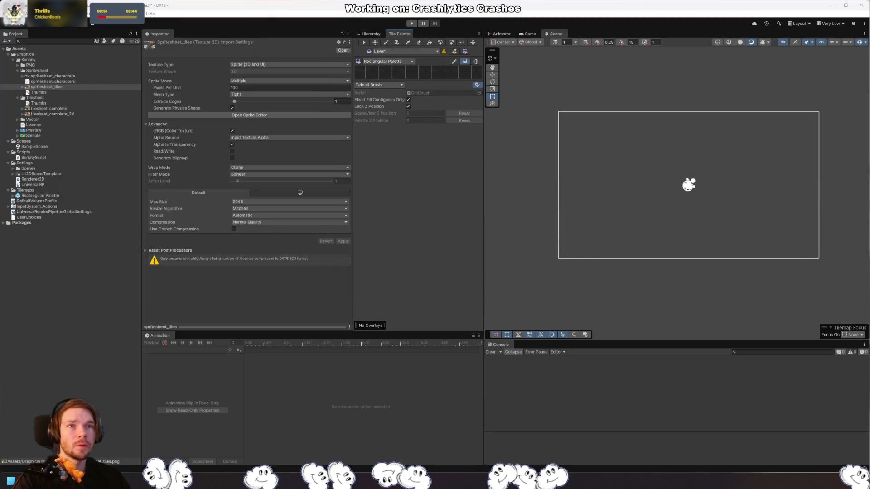
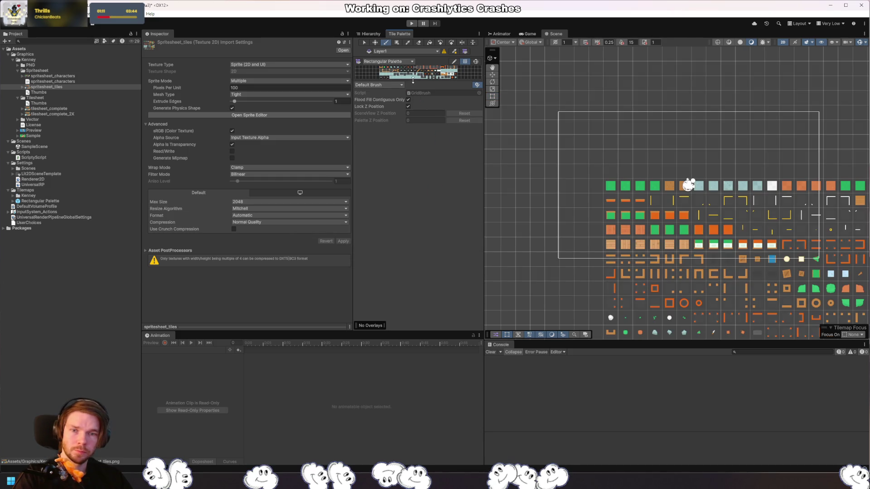
Step: Enlarge the tile palette preview and paint a large block of green tiles in the scene
left_click_drag(413, 80, 412, 220)
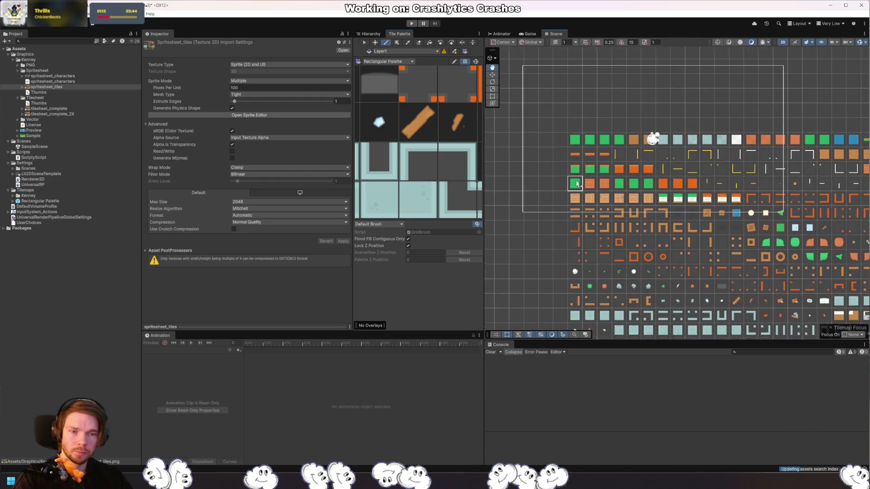
scroll(576, 183, "down", 3)
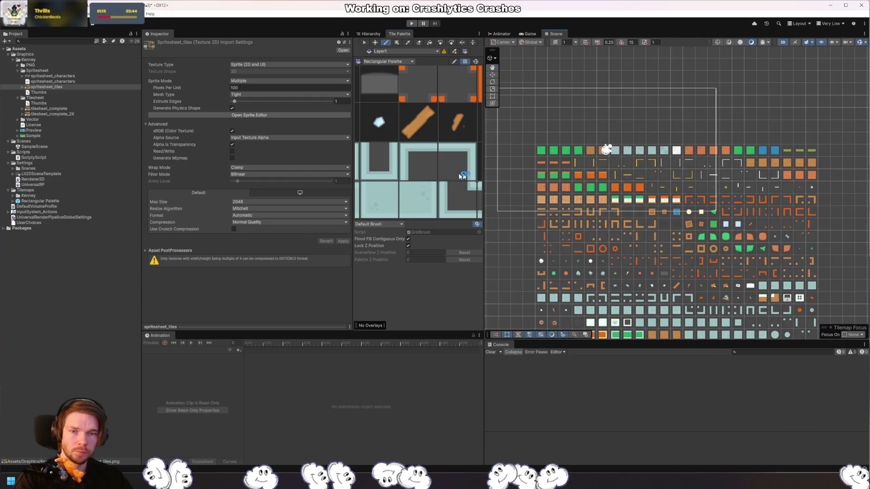
scroll(462, 175, "down", 10)
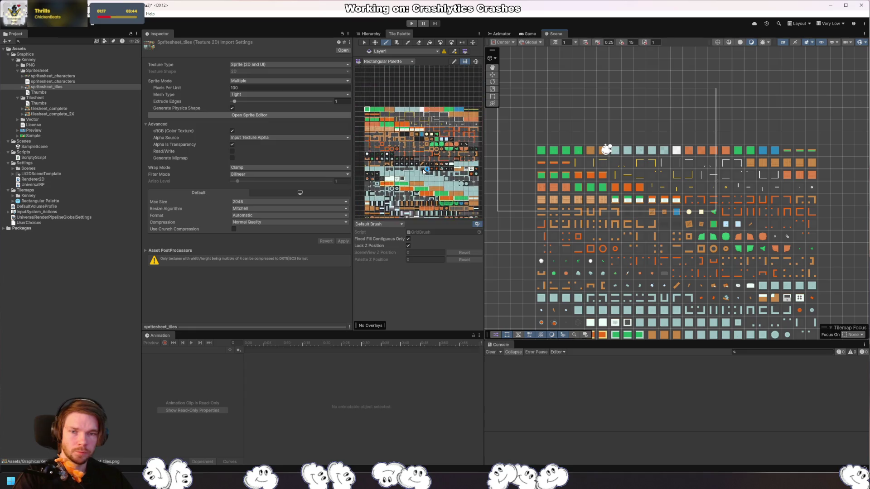
scroll(431, 113, "down", 3)
mouse_move(572, 140)
left_mouse_down()
mouse_move(572, 129)
mouse_move(548, 137)
left_mouse_up()
key("d")
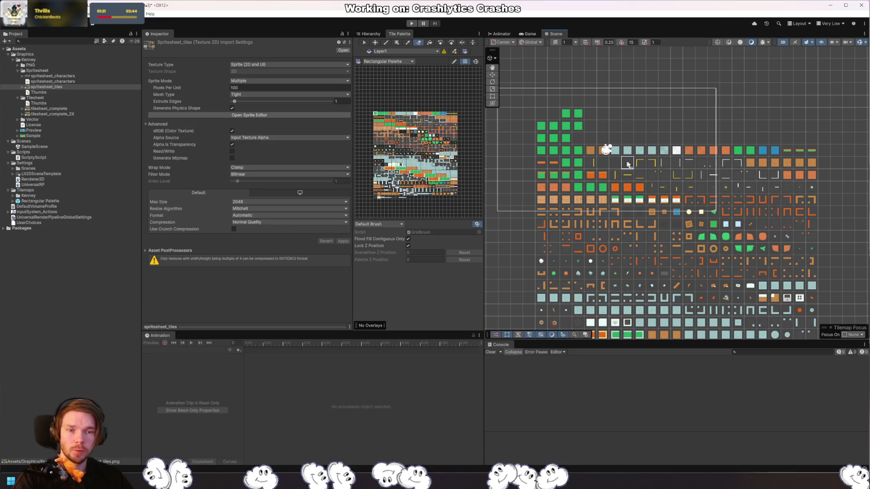
key("b")
mouse_move(628, 163)
left_mouse_down()
mouse_move(727, 256)
mouse_move(725, 248)
mouse_move(680, 233)
mouse_move(750, 308)
mouse_move(737, 261)
mouse_move(808, 232)
left_mouse_up()
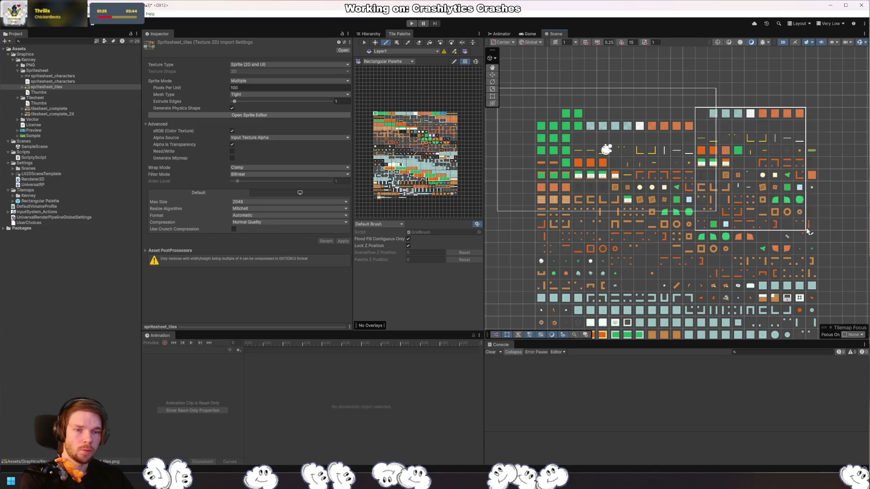
Step: Erase the large tile block and paint a small cluster of green tiles instead
key("d")
mouse_move(770, 195)
left_mouse_down()
mouse_move(679, 213)
mouse_move(584, 173)
mouse_move(858, 306)
mouse_move(755, 239)
mouse_move(804, 181)
mouse_move(612, 213)
mouse_move(708, 190)
mouse_move(709, 179)
mouse_move(693, 179)
mouse_move(655, 132)
left_mouse_up()
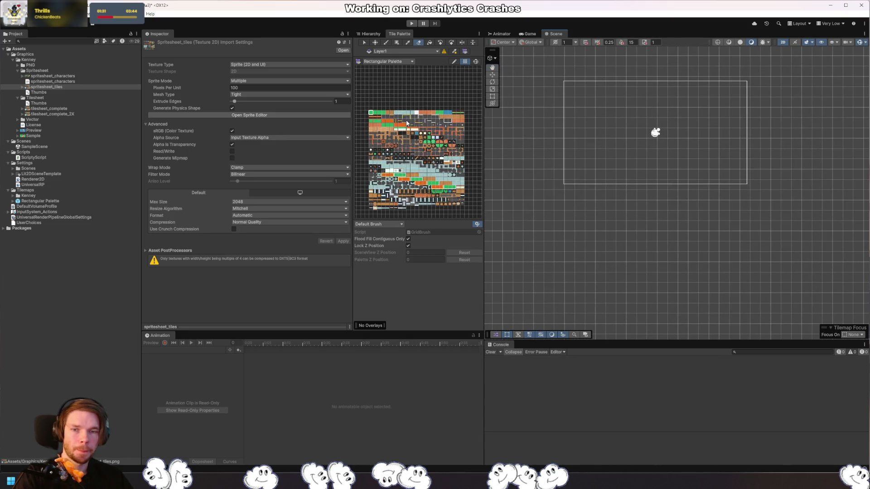
scroll(406, 123, "up", 2)
key("b")
mouse_move(600, 143)
left_mouse_down()
mouse_move(648, 138)
mouse_move(671, 123)
mouse_move(637, 201)
left_mouse_up()
left_click(662, 133)
Step: Select the tilesheet_complete texture to view its import settings
scroll(642, 143, "up", 5)
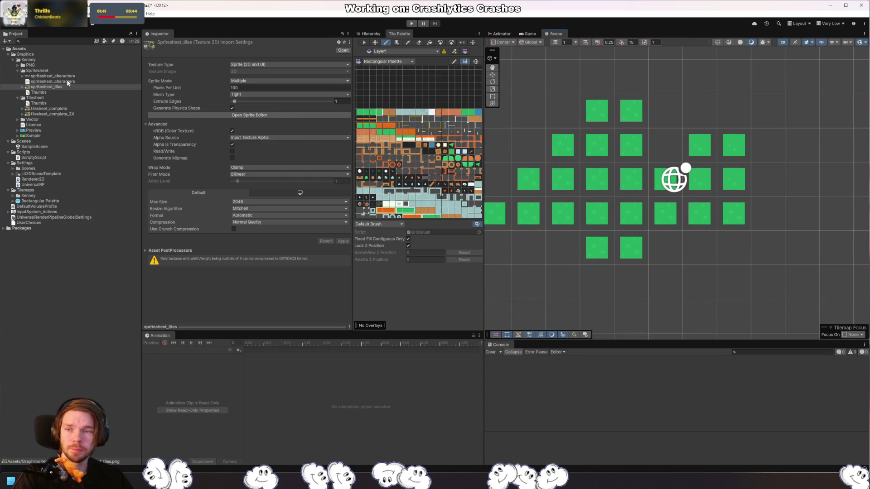
left_click(40, 86)
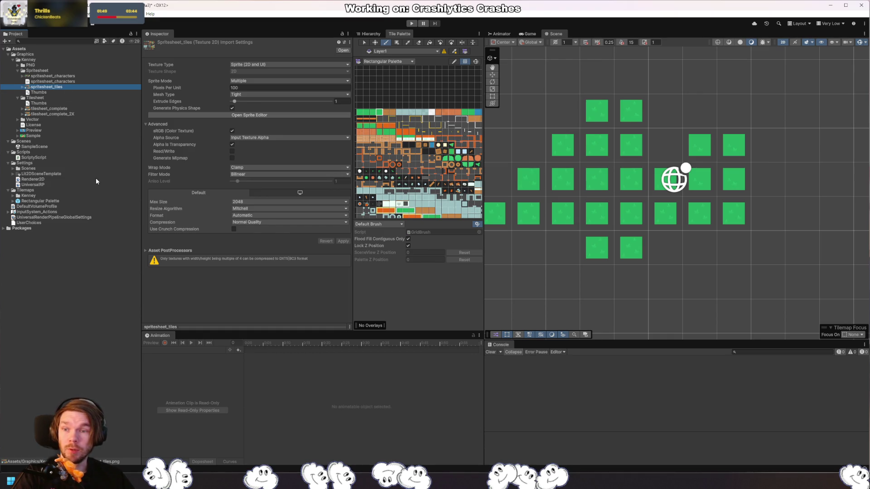
left_click(61, 110)
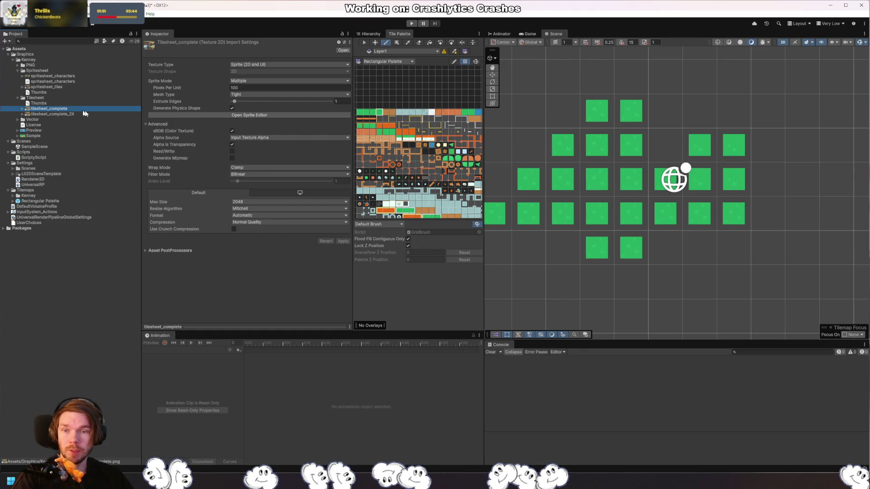
left_click(276, 115)
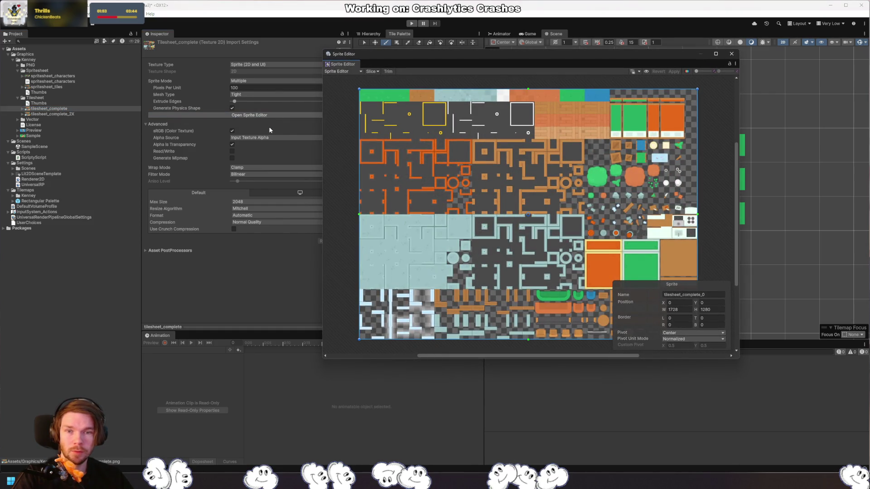
left_click(63, 81)
left_click(66, 86)
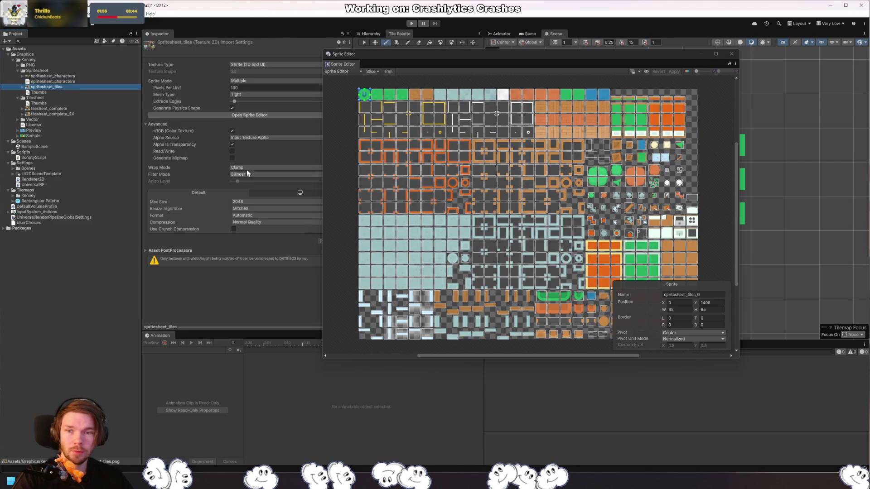
left_click(53, 110)
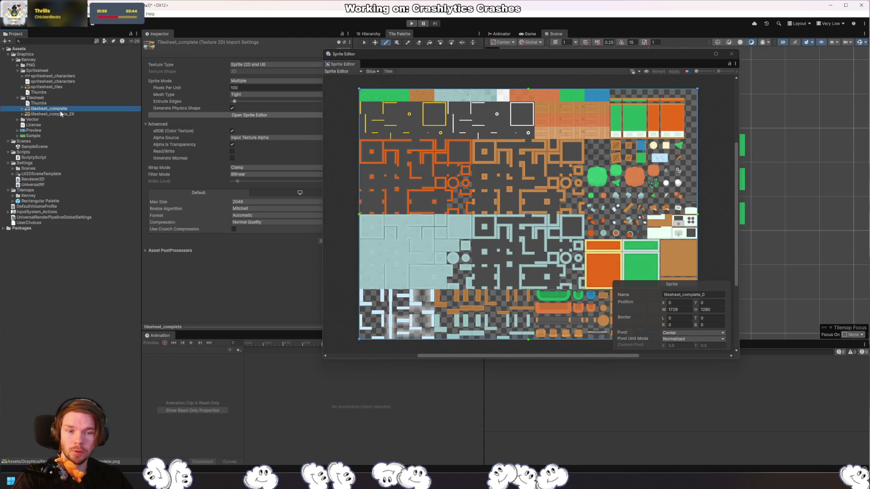
left_click(57, 114)
key("Up")
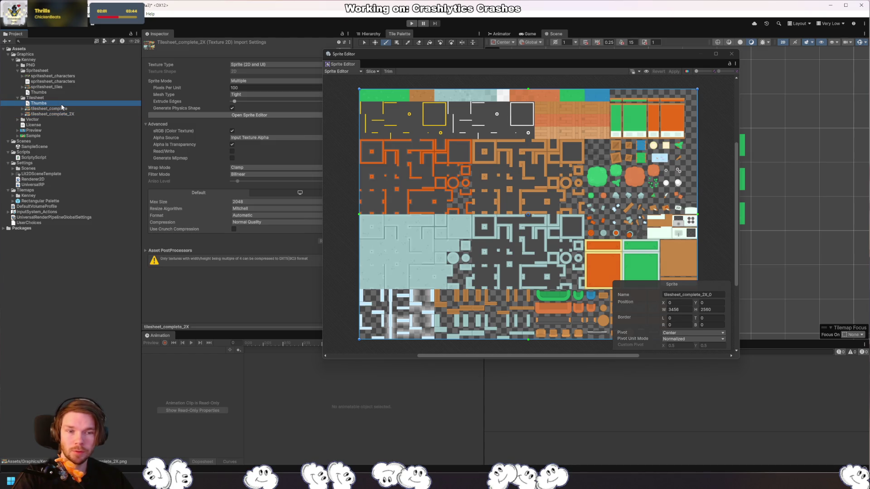
key("Down")
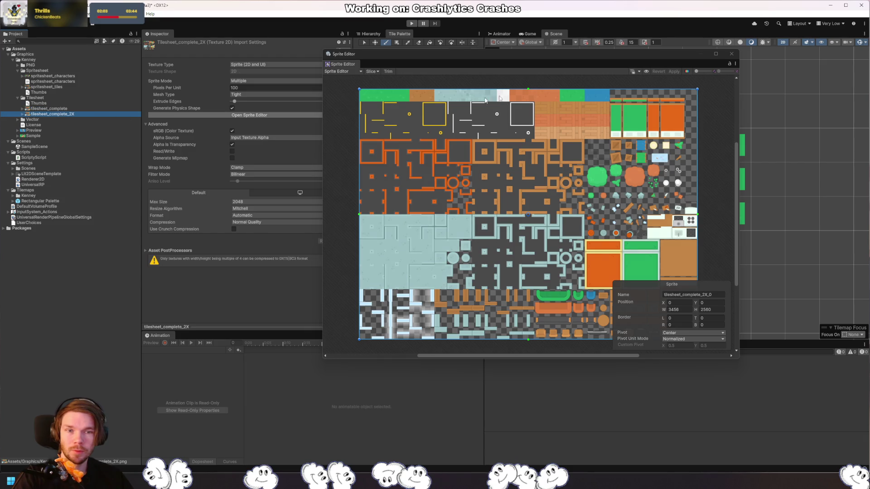
left_click(73, 82)
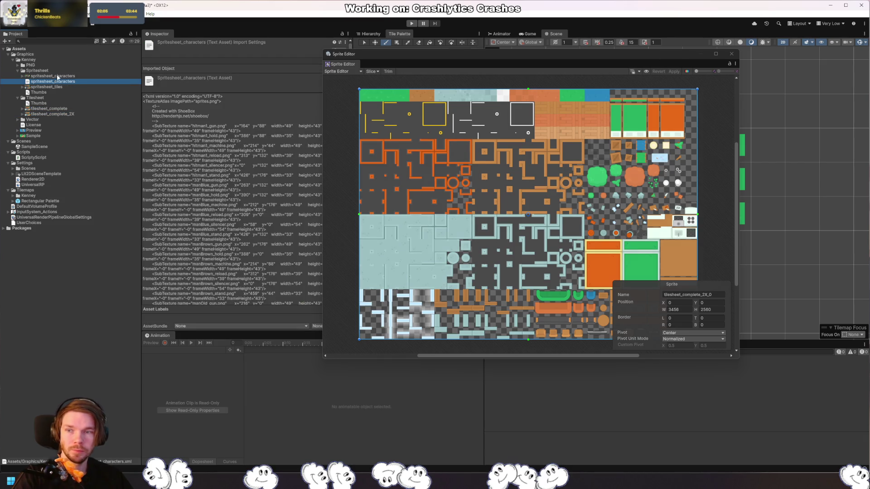
left_click(57, 76)
left_click(49, 87)
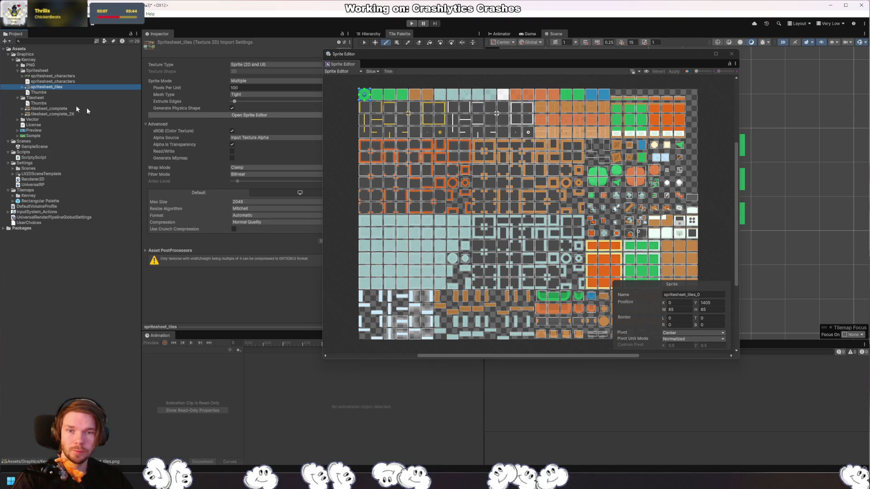
left_click(731, 53)
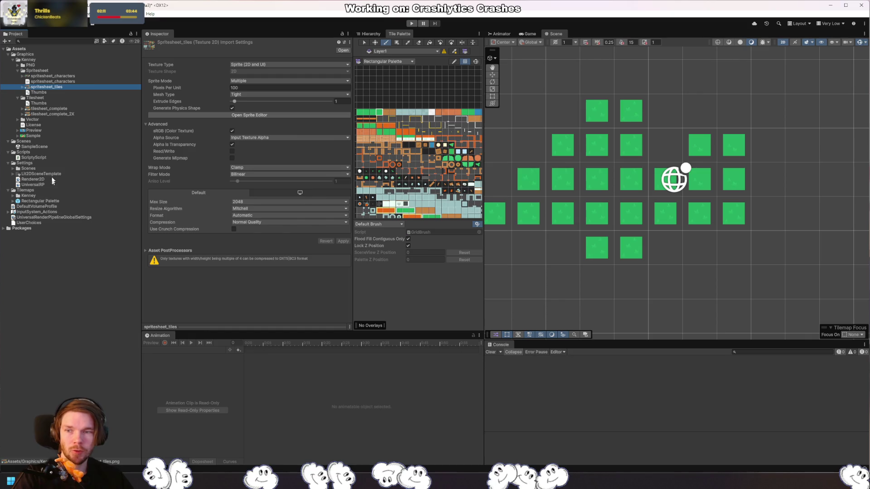
Step: Drag tilesheet_complete from Tilemaps/Kenney onto the Tile Palette and save the generated tile in Tilemaps
left_click(12, 195)
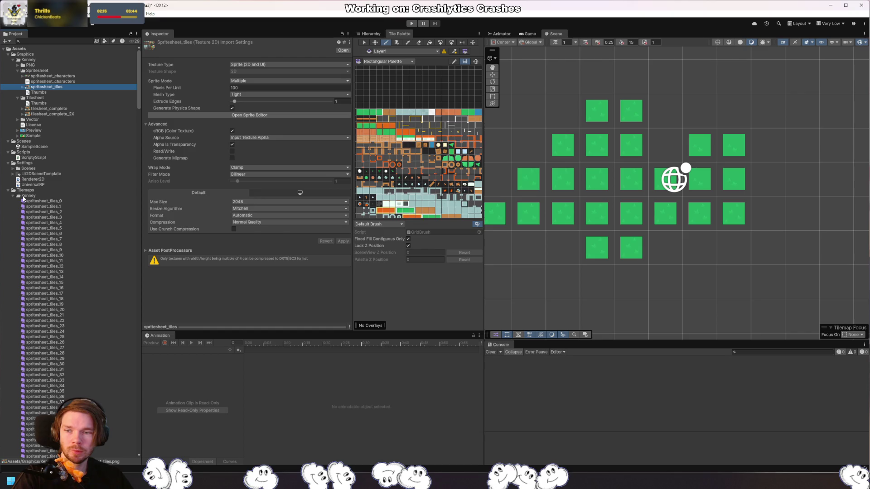
left_click(23, 197)
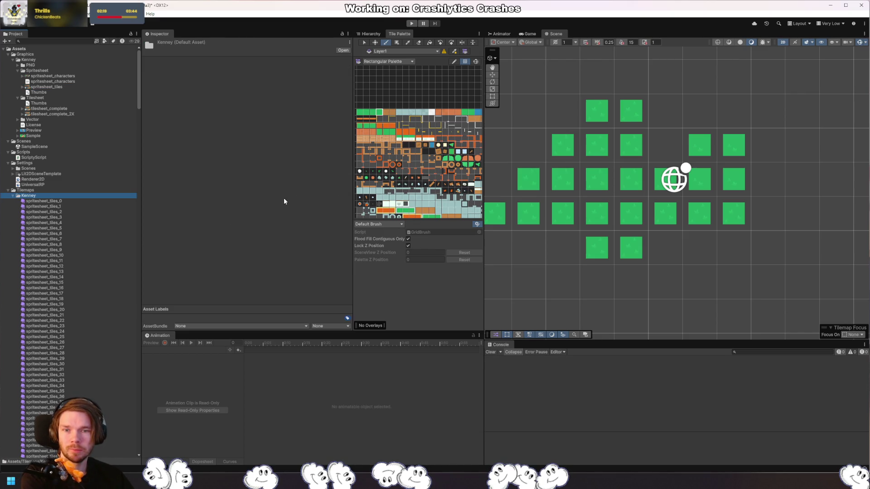
left_click(50, 109)
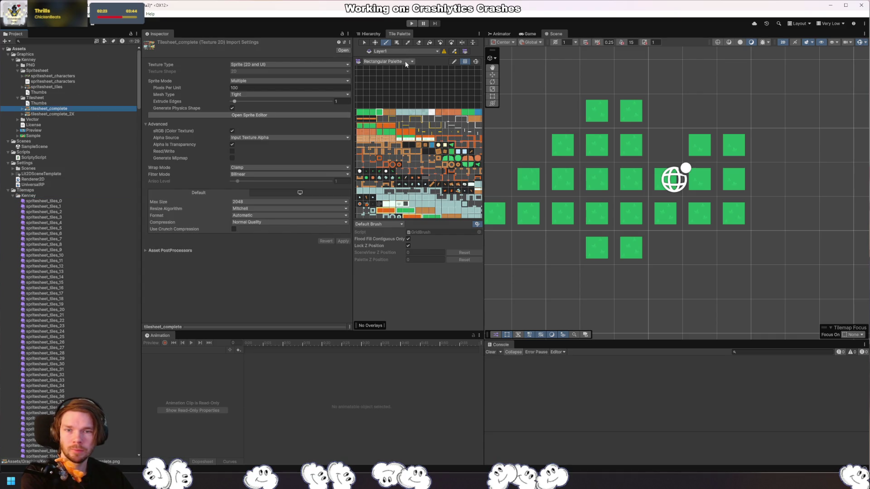
scroll(406, 148, "down", 3)
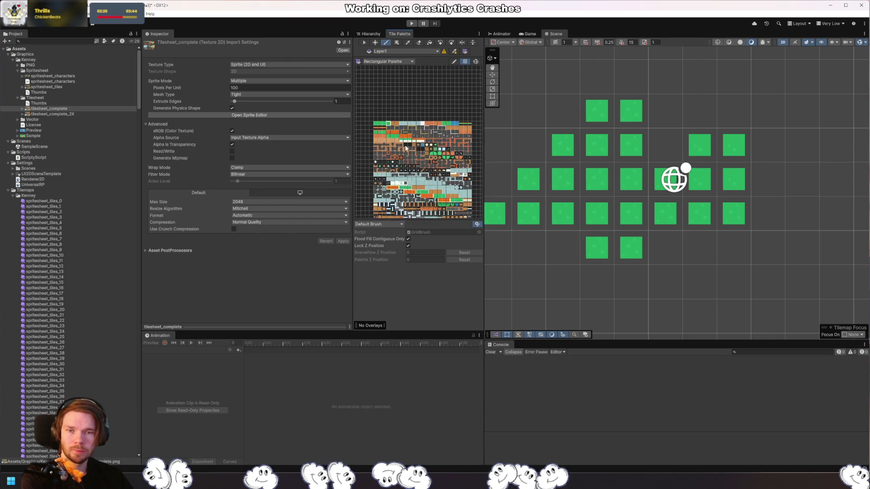
scroll(406, 148, "down", 1)
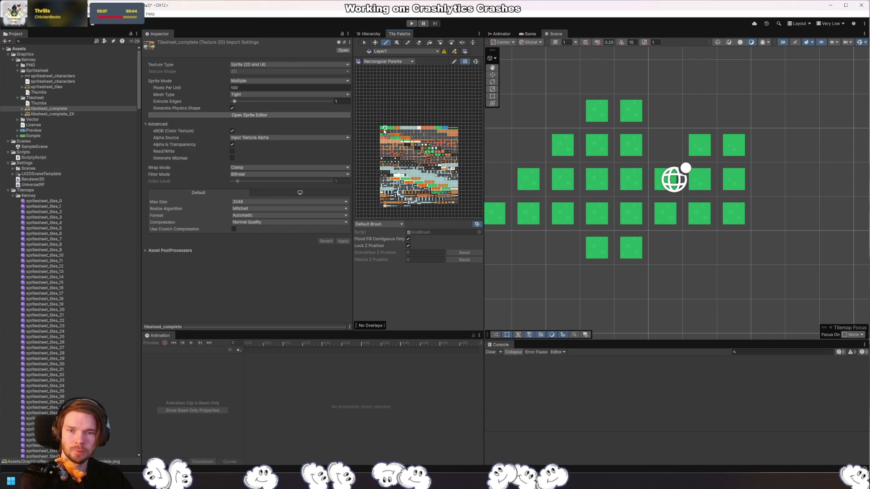
left_click_drag(384, 131, 385, 132)
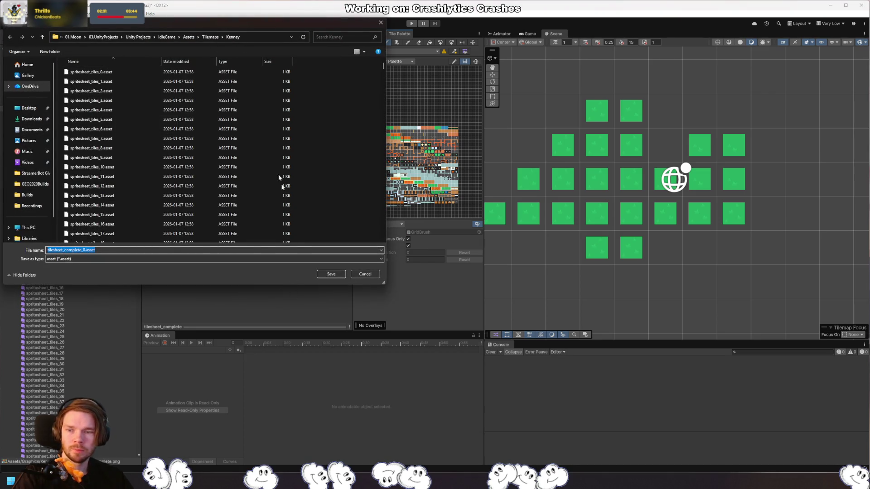
left_click(213, 37)
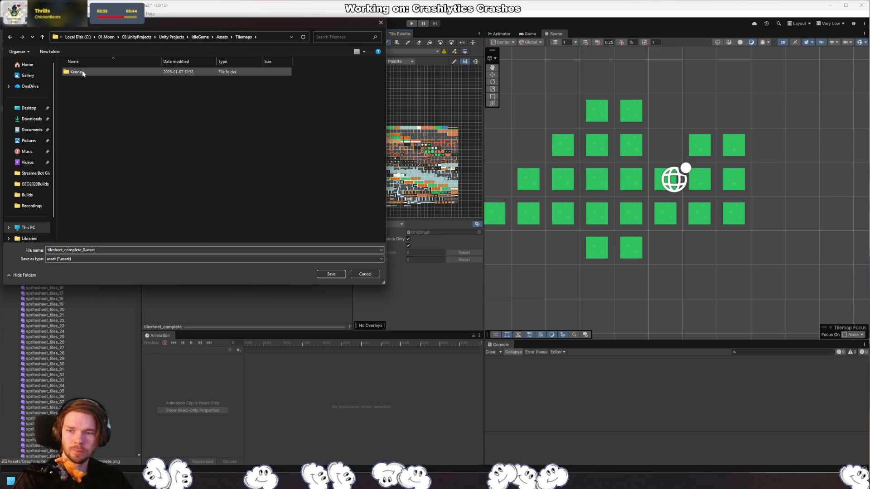
left_click(331, 274)
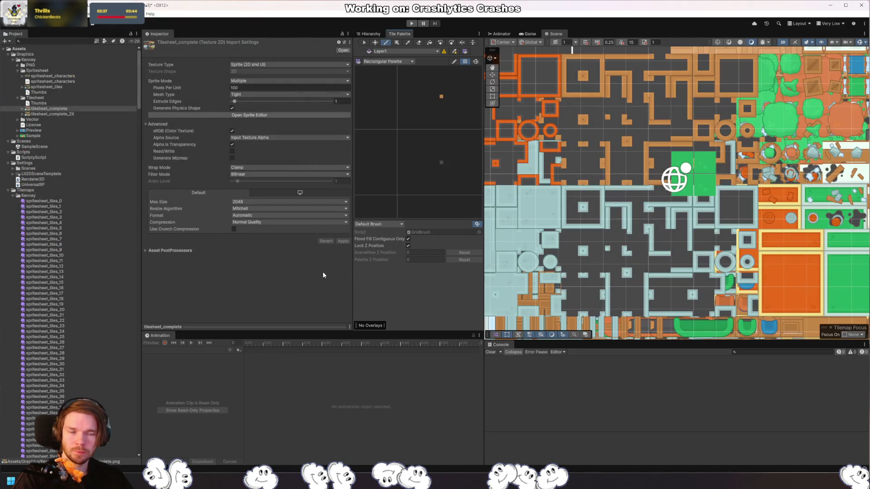
Step: Pick the new tilesheet tile in the palette and expand tilesheet_complete to see its sprite
scroll(627, 264, "down", 2)
scroll(379, 153, "down", 6)
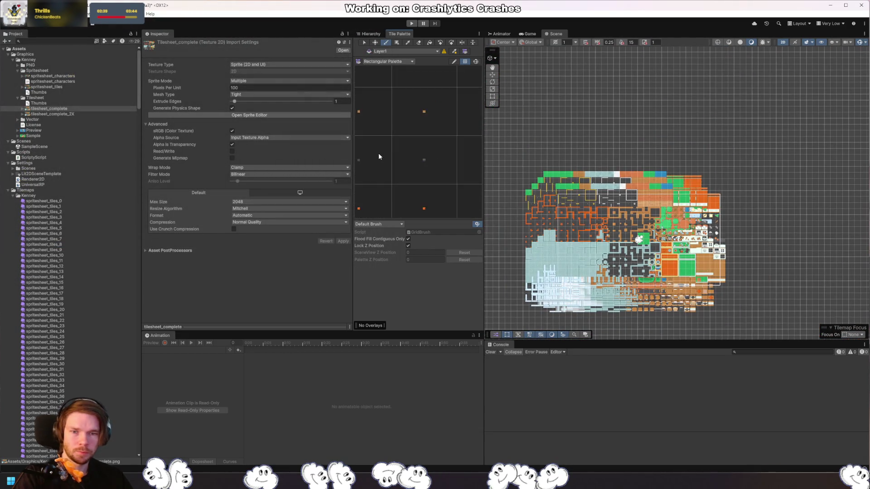
scroll(393, 182, "up", 6)
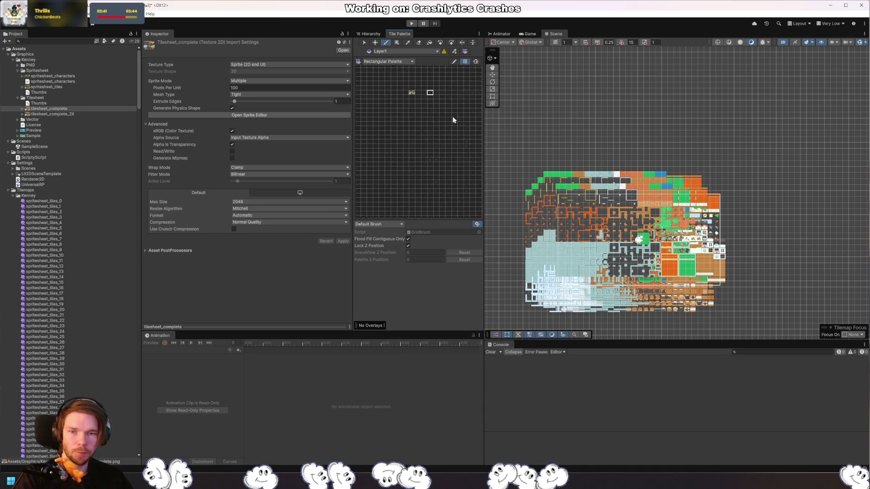
left_click(376, 99)
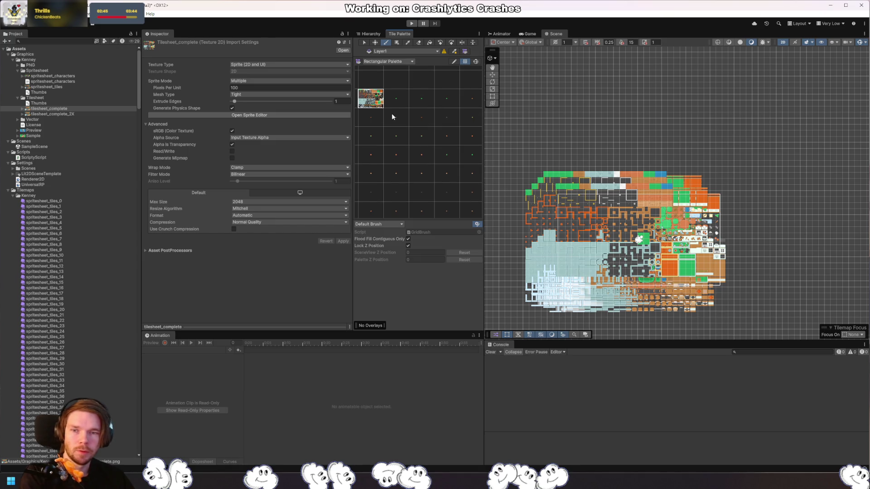
left_click(23, 109)
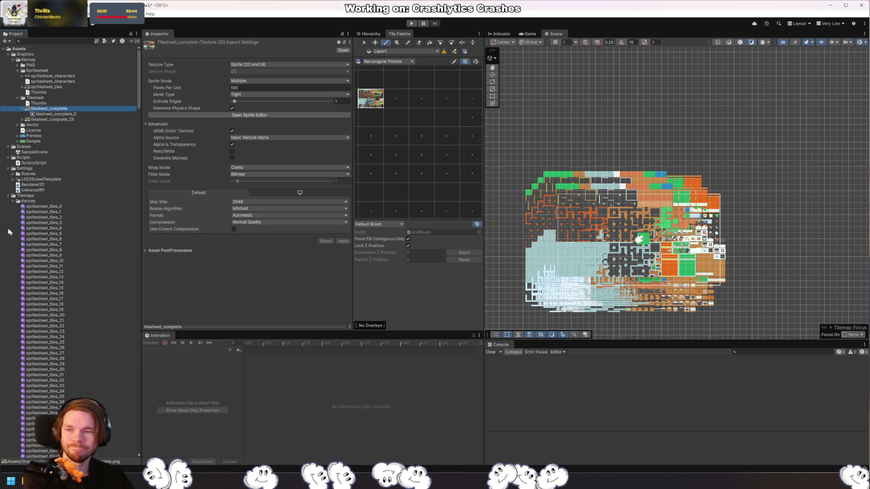
Step: Delete the tilesheet_complete_0 tile asset and the Kenney folder, then select Rectangular Palette
left_click(13, 201)
left_click(45, 212)
key("Delete")
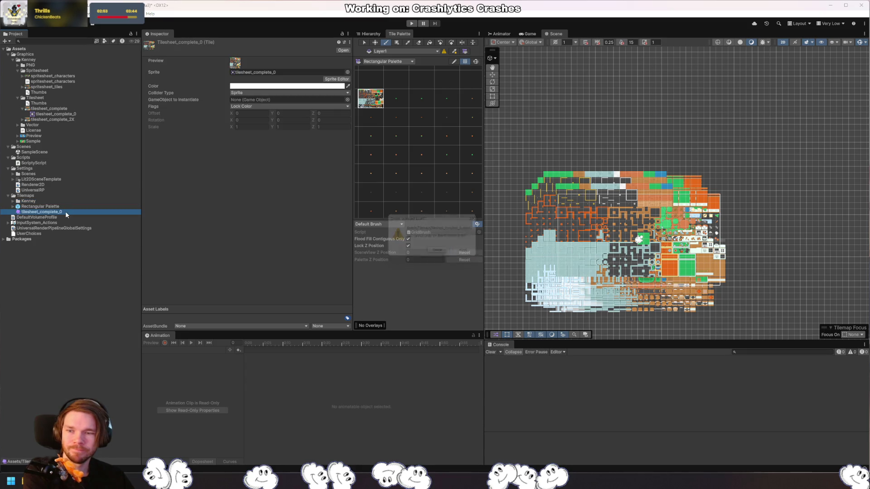
left_click(440, 253)
left_click(28, 200)
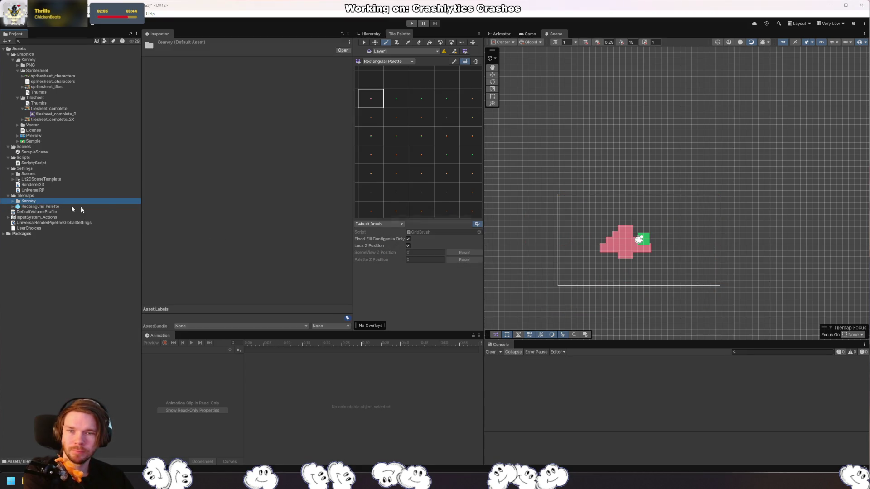
key("Delete")
left_click(439, 253)
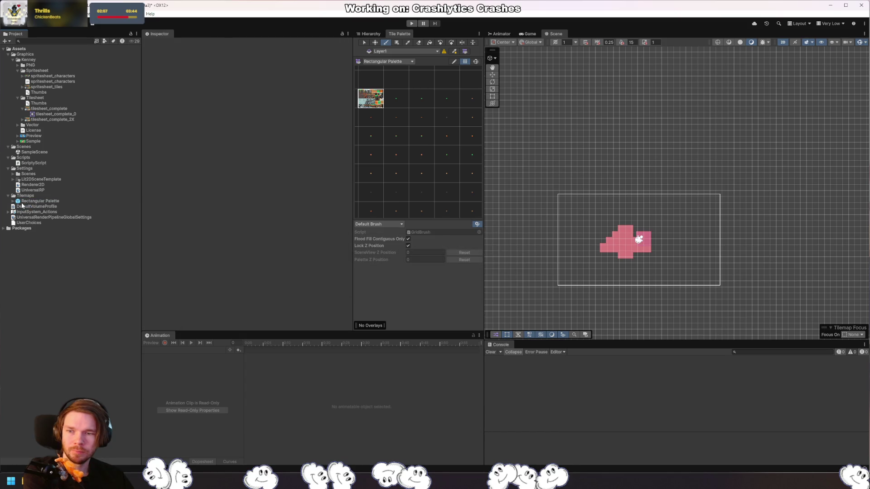
left_click(22, 202)
Step: Add Rectangular Palette to the Hierarchy, inspect its Layer1 tilemap, then view tilesheet_complete's import settings
left_click(13, 201)
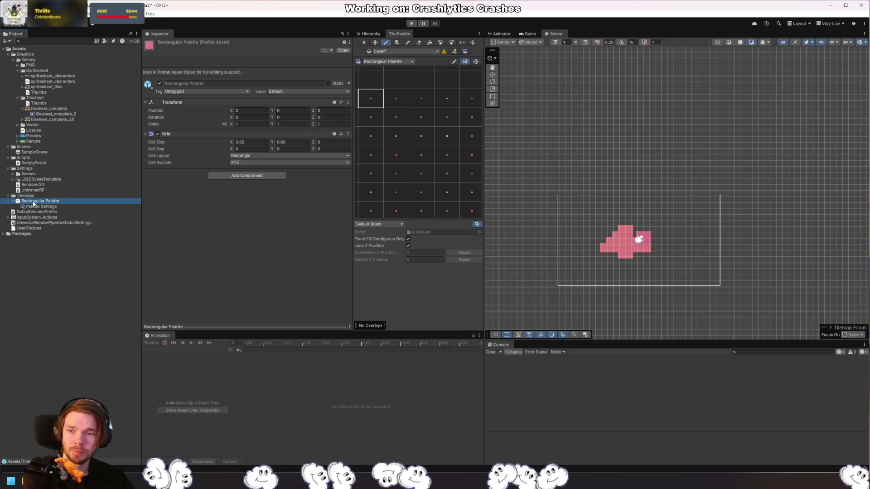
mouse_move(33, 205)
left_mouse_down()
mouse_move(371, 34)
mouse_move(390, 68)
mouse_move(367, 66)
left_mouse_up()
left_click(371, 64)
left_click(390, 69)
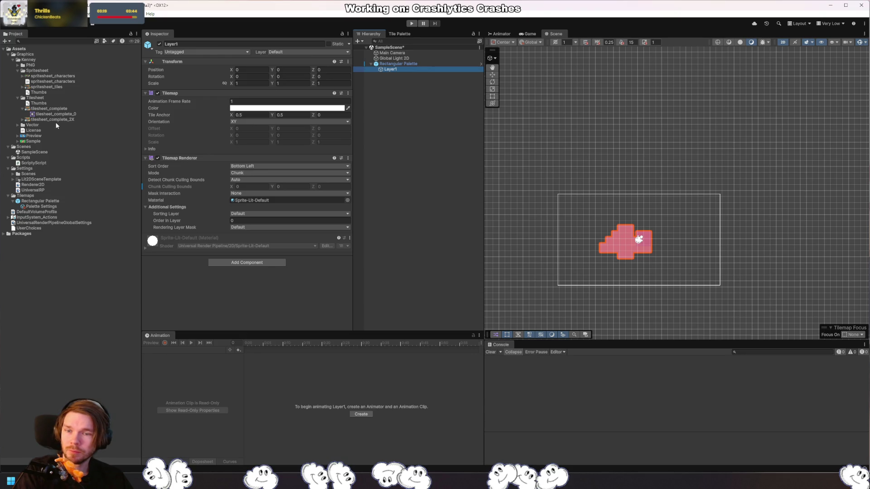
left_click(49, 109)
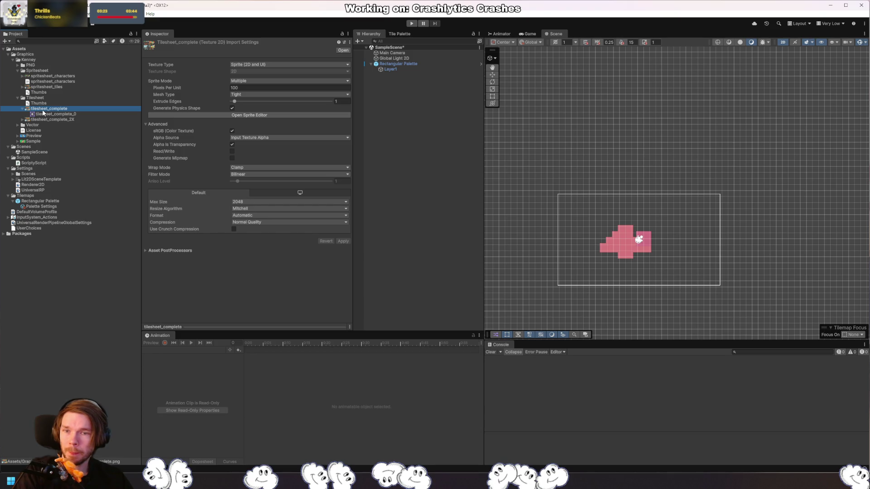
Step: Slice tilesheet_complete in the Sprite Editor by 64×64 cell size and apply it
left_click(228, 115)
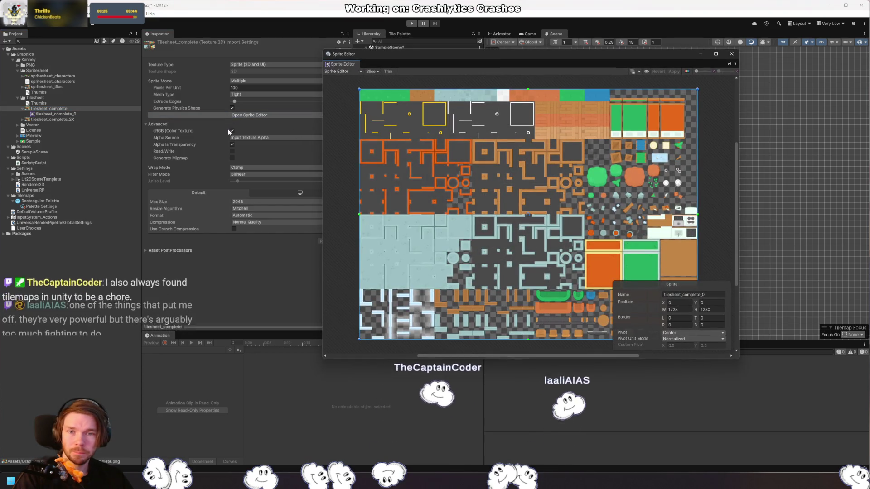
left_click(371, 71)
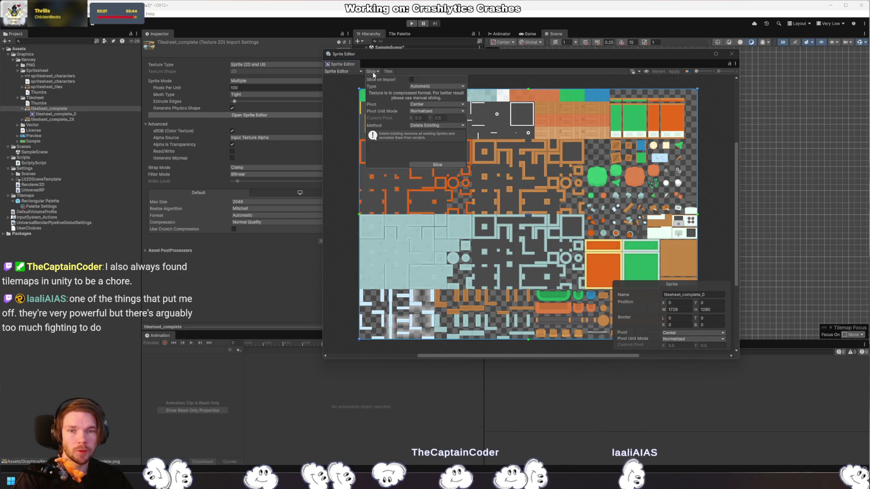
left_click(437, 164)
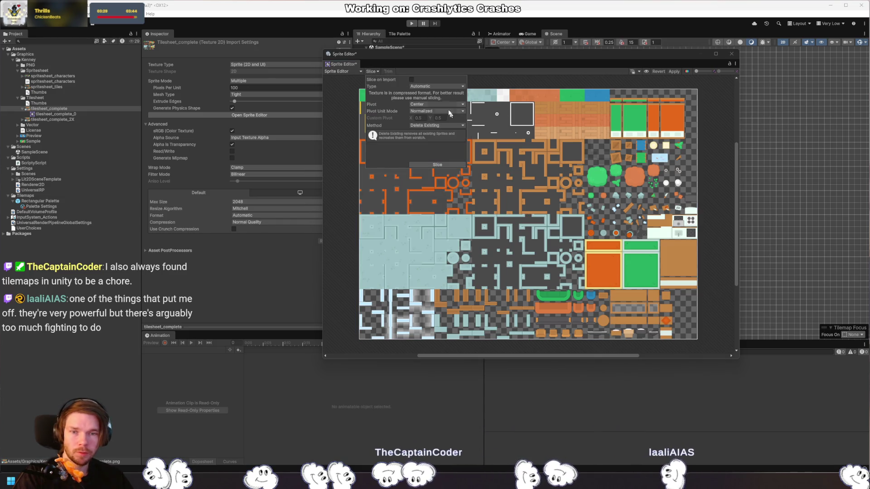
left_click(427, 86)
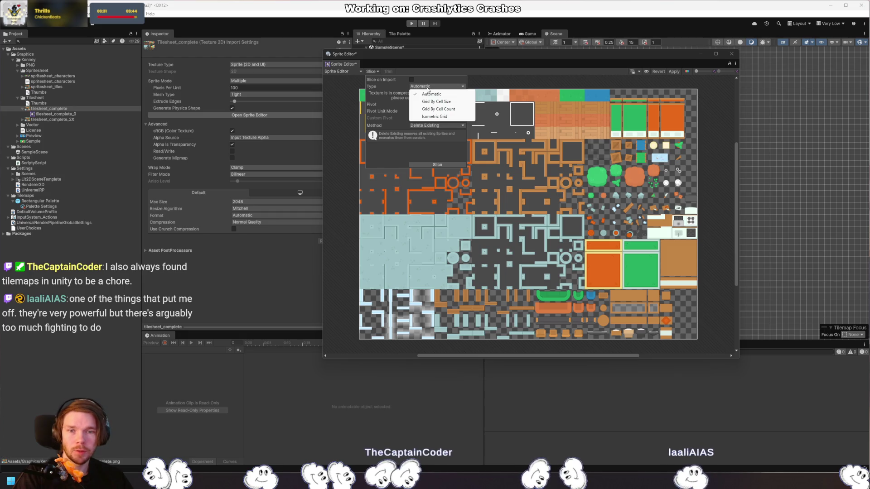
left_click(448, 102)
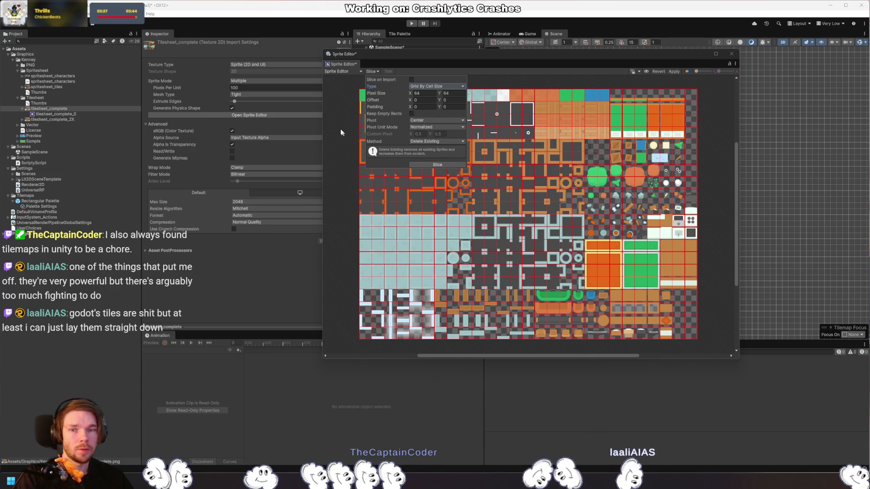
left_click(437, 165)
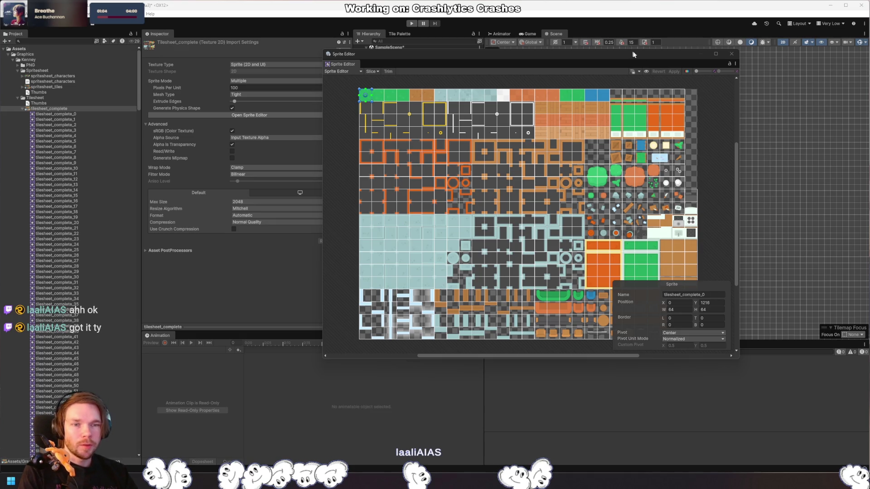
left_click_drag(645, 55, 733, 120)
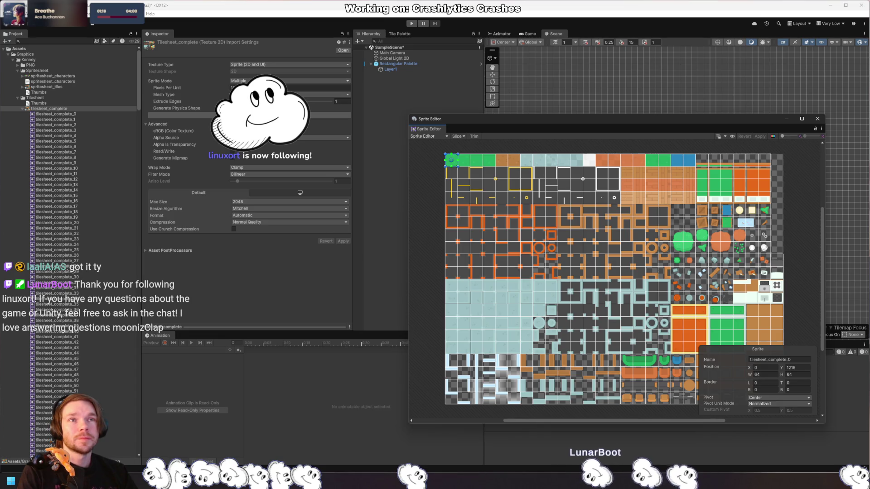
Step: Browse ldtk.io in Firefox, close the browser, and centre the LDtk 1.5.3 window on screen
key("alt+Tab")
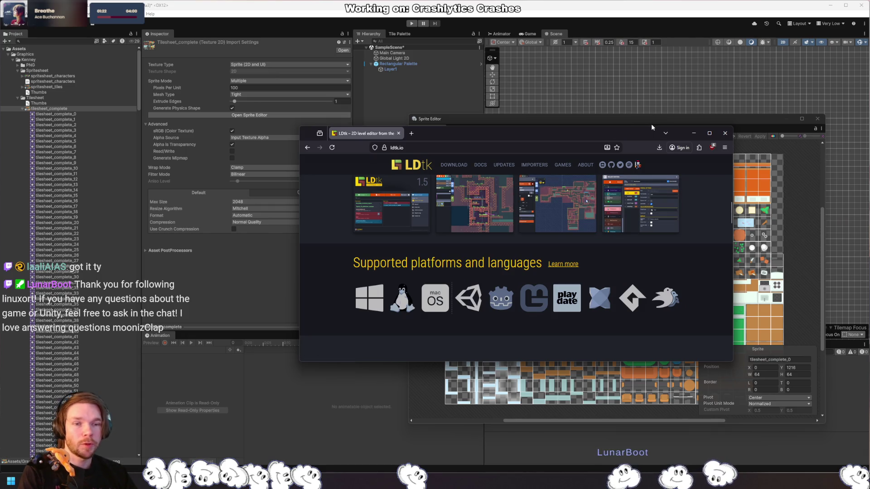
left_click_drag(664, 127, 664, 54)
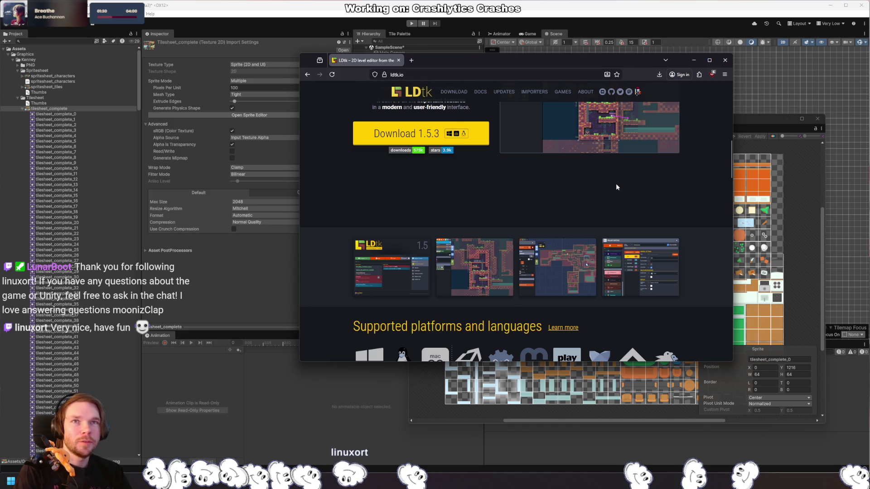
scroll(615, 209, "up", 1)
scroll(615, 210, "up", 5)
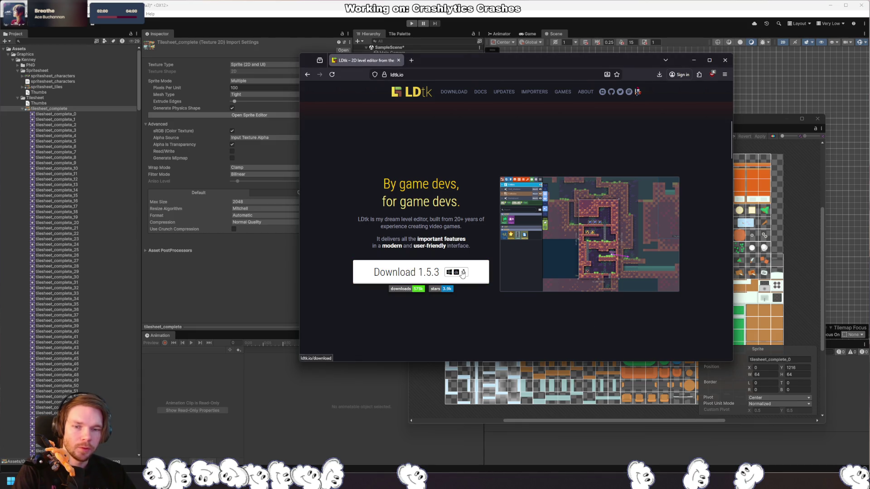
left_click(725, 59)
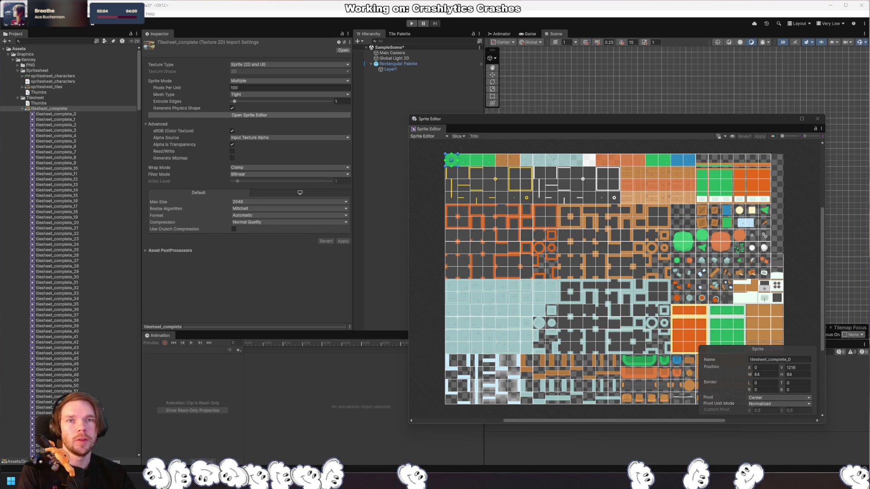
key("alt+Tab")
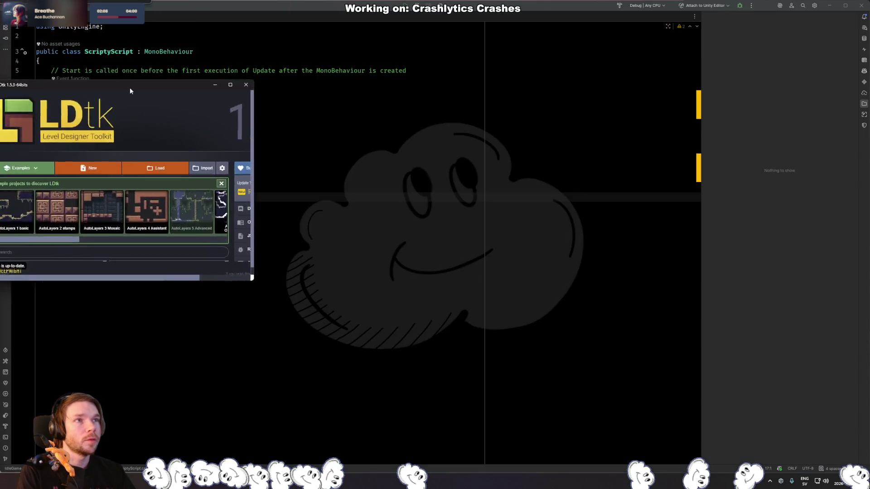
mouse_move(130, 88)
left_mouse_down()
mouse_move(385, 198)
mouse_move(419, 248)
mouse_move(434, 245)
left_mouse_up()
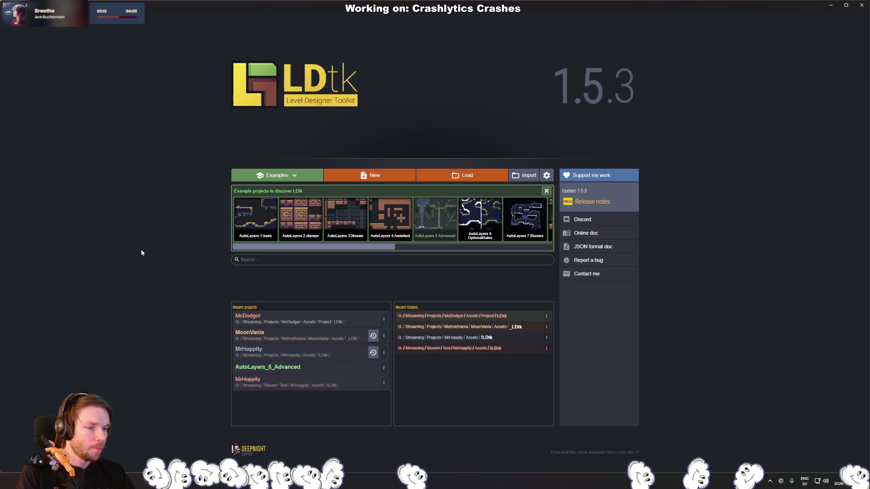
left_click(386, 177)
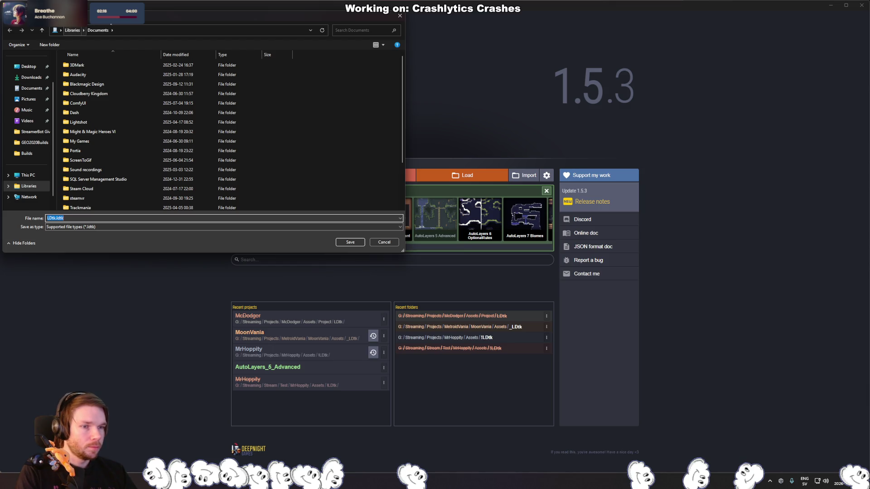
key("Escape")
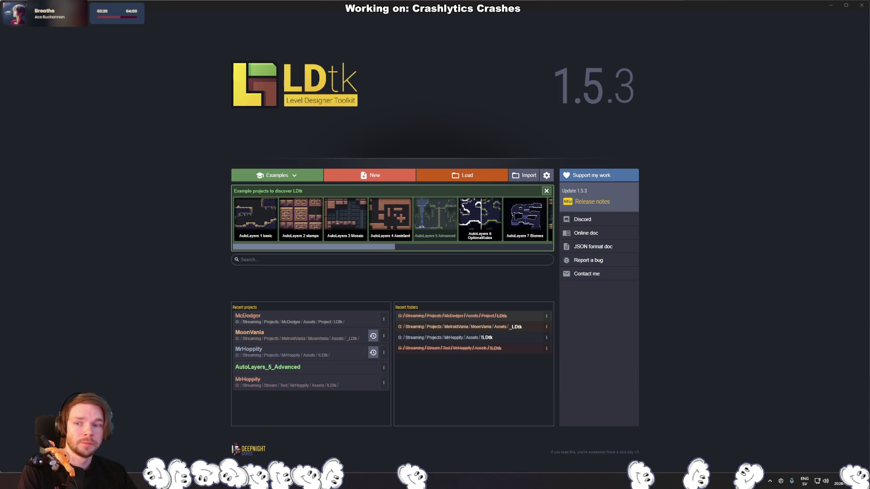
key("alt+Tab")
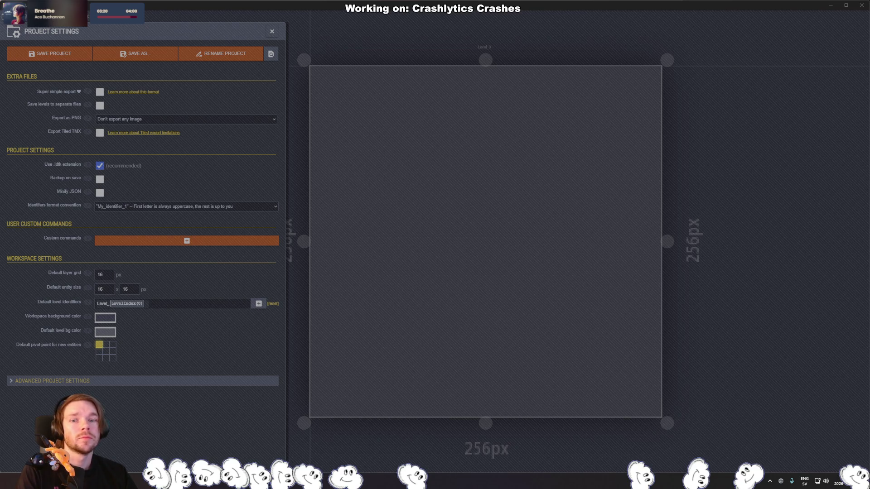
Step: Move the Codeberg Firefox window up-left and scroll through the home page
left_click_drag(325, 148, 221, 126)
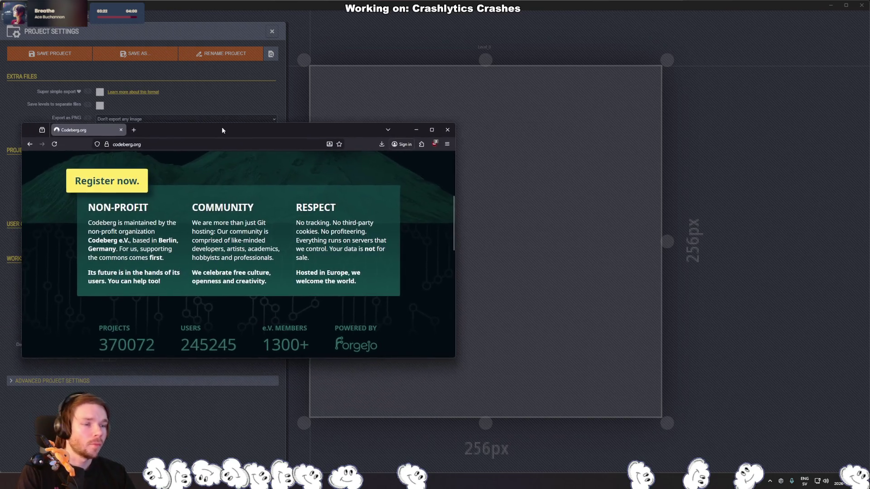
scroll(322, 234, "up", 3)
scroll(376, 233, "down", 7)
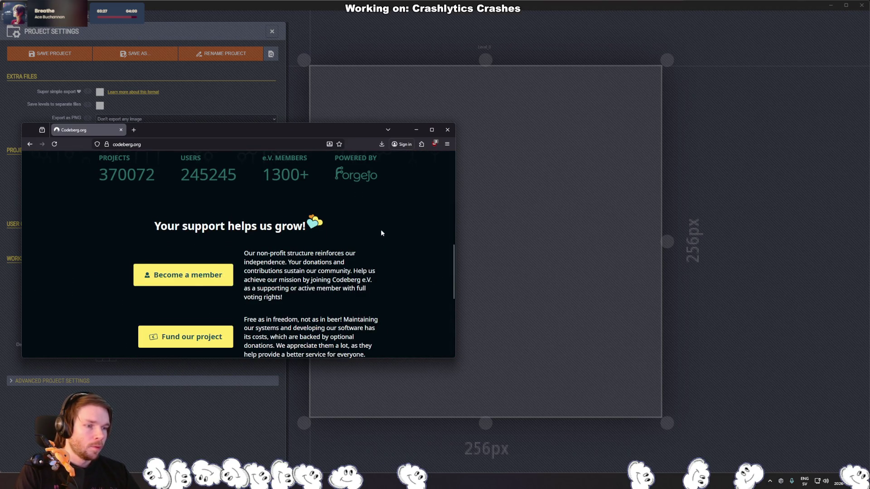
scroll(380, 232, "down", 3)
scroll(404, 216, "up", 15)
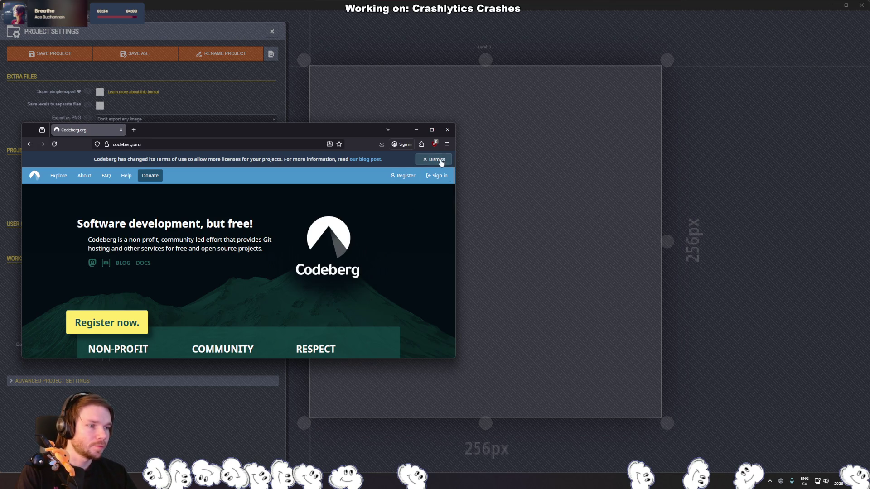
scroll(407, 226, "down", 10)
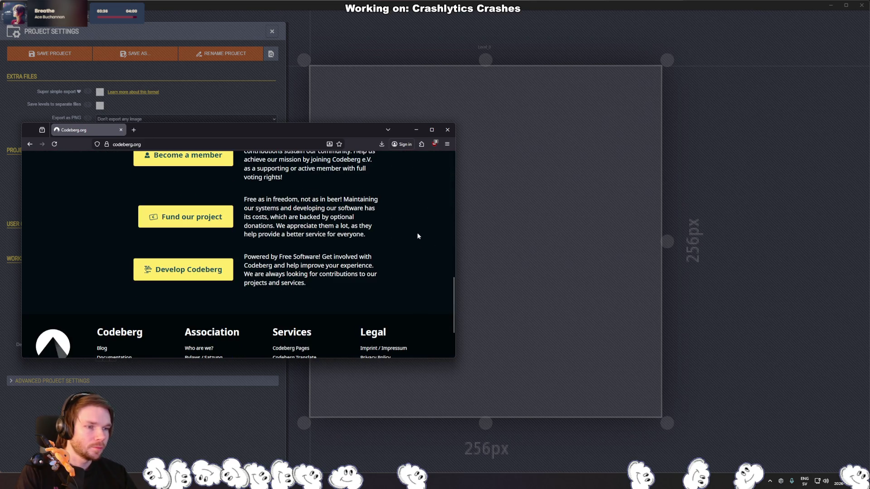
scroll(418, 230, "down", 2)
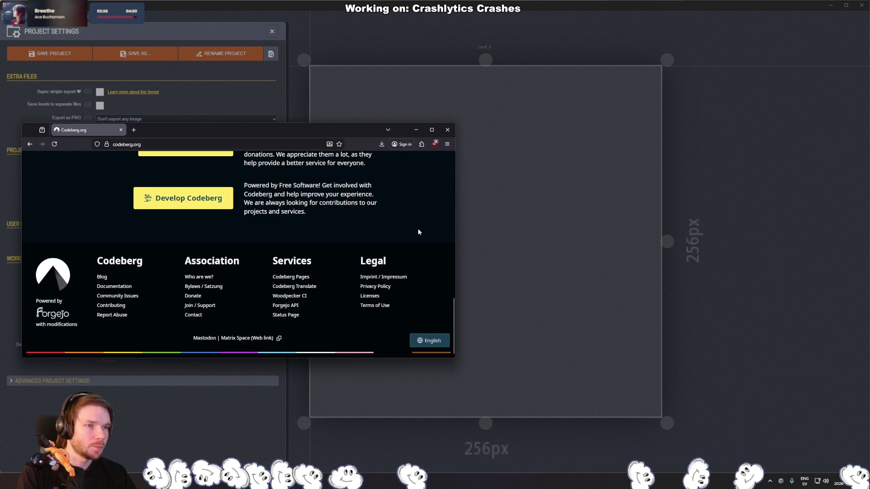
scroll(417, 231, "up", 10)
scroll(412, 228, "up", 3)
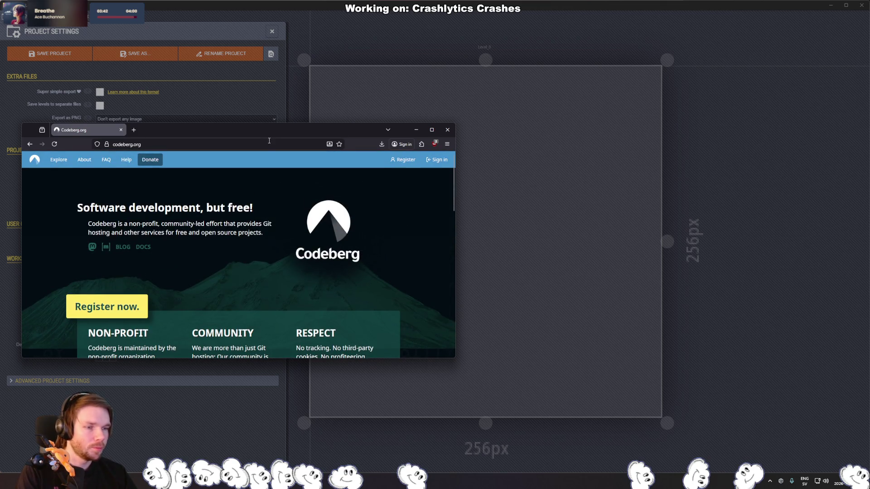
Step: Push Firefox off-screen, close Unity's Sprite Editor and collapse tilesheet_complete, then return to LDtk
mouse_move(288, 127)
left_mouse_down()
mouse_move(307, 97)
mouse_move(326, 0)
left_mouse_up()
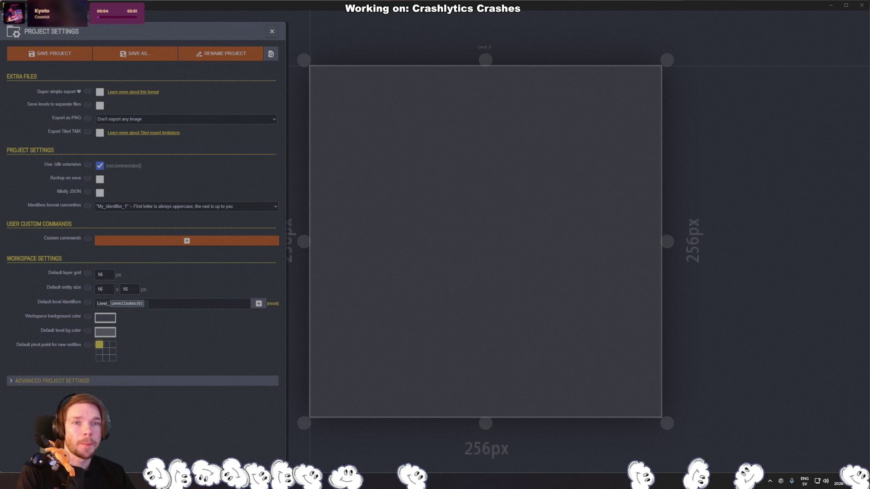
key("alt+Tab")
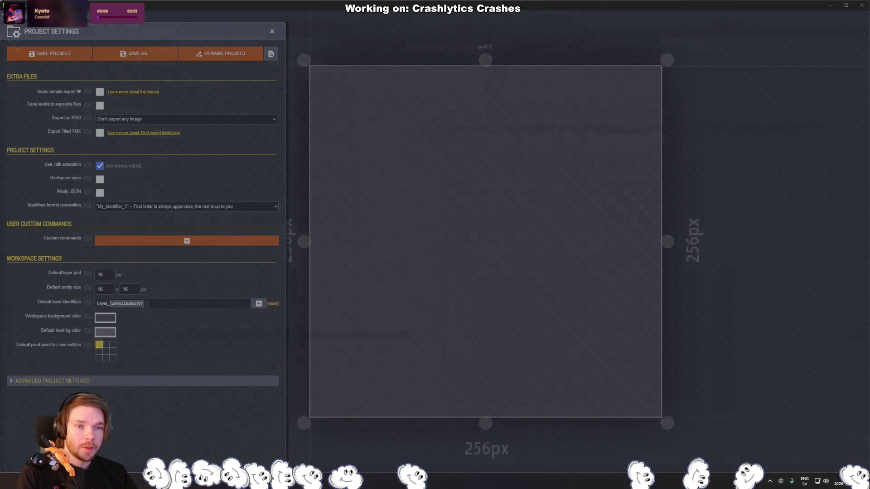
left_click(816, 121)
left_click(409, 119)
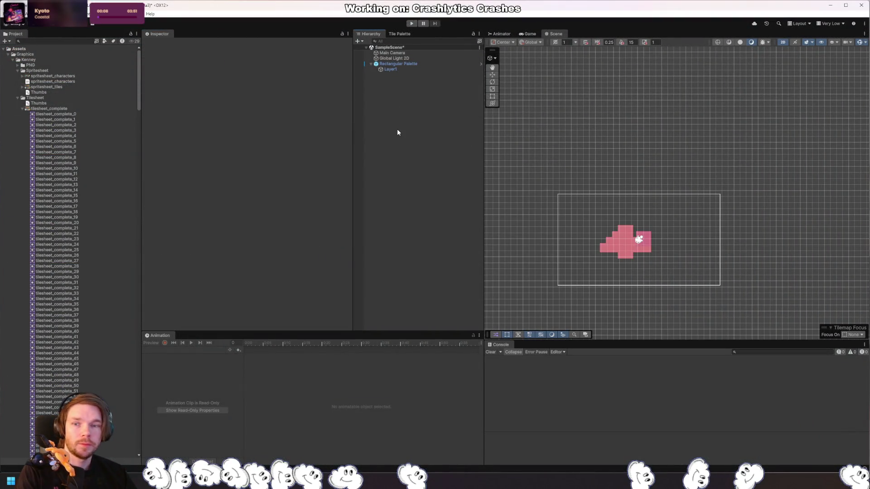
left_click(23, 109)
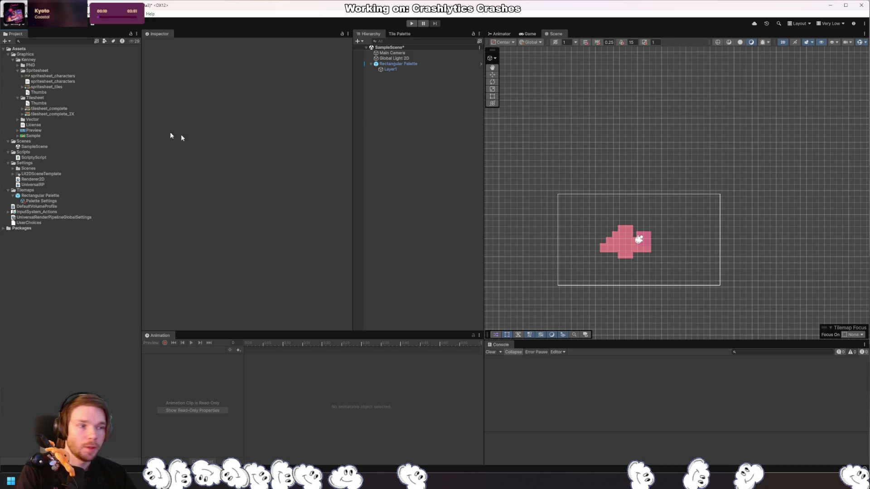
key("alt+Tab")
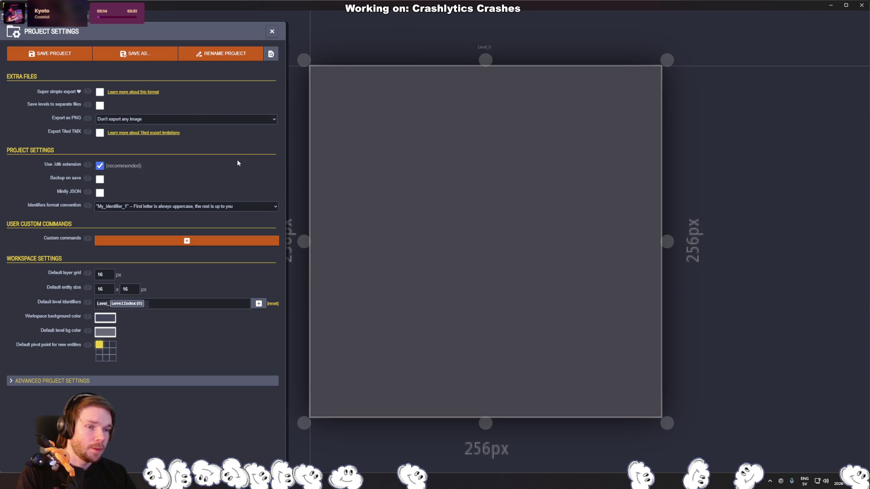
Step: Look over LDtk's world view, layers, App settings and Project settings
key("w")
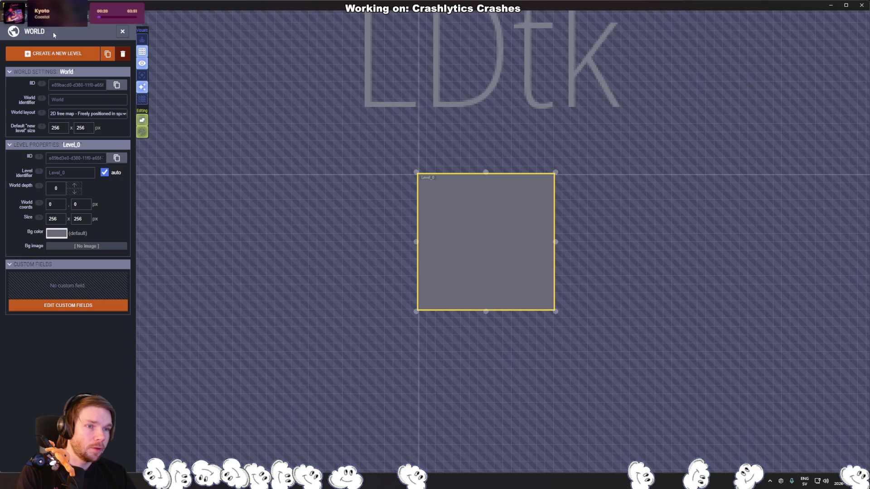
key("l")
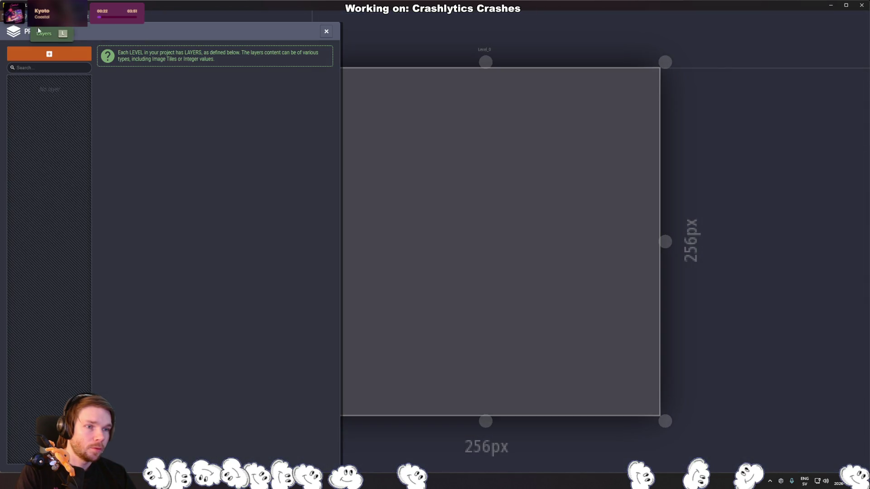
left_click(88, 19)
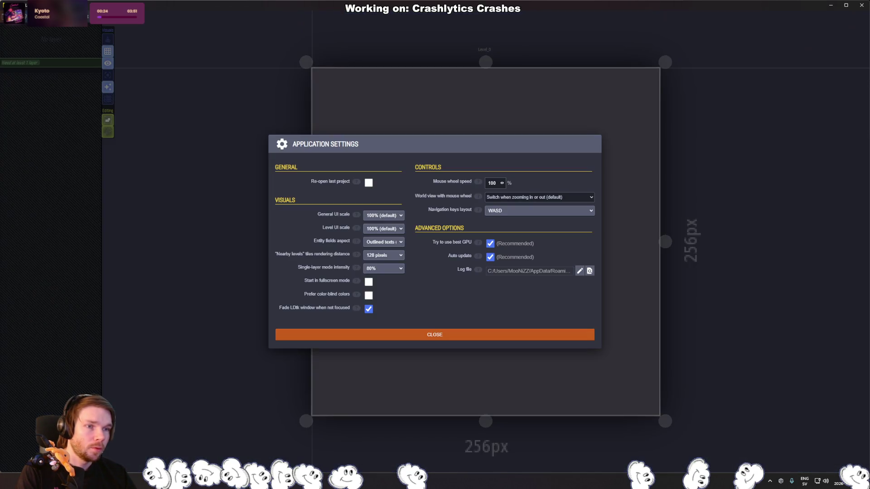
key("Escape")
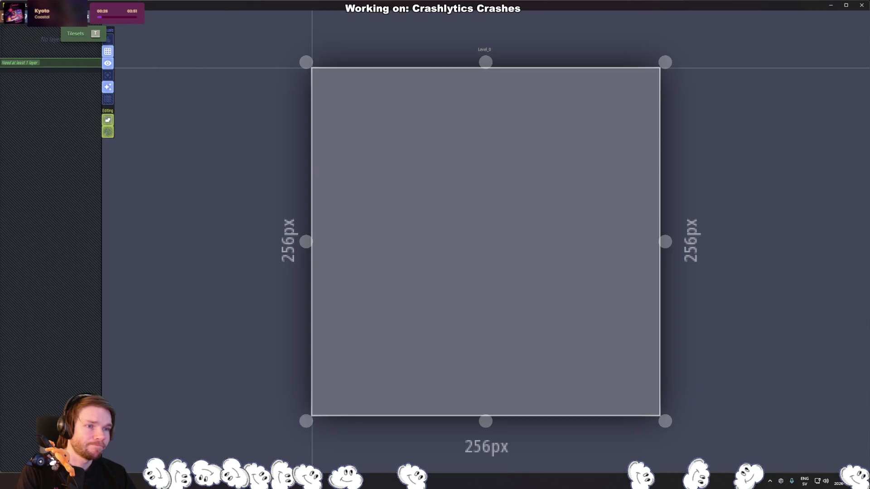
left_click(14, 18)
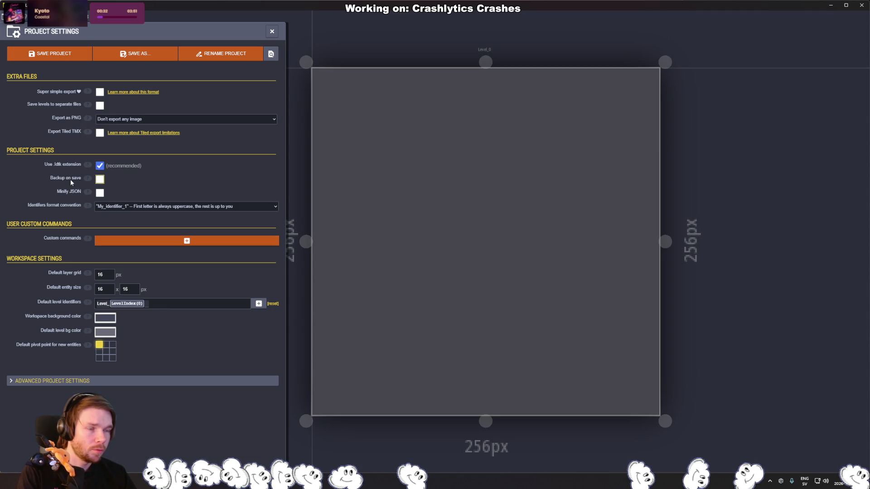
Step: Set the world layout to '2D free map' and reopen Level_0 for editing
left_click(12, 31)
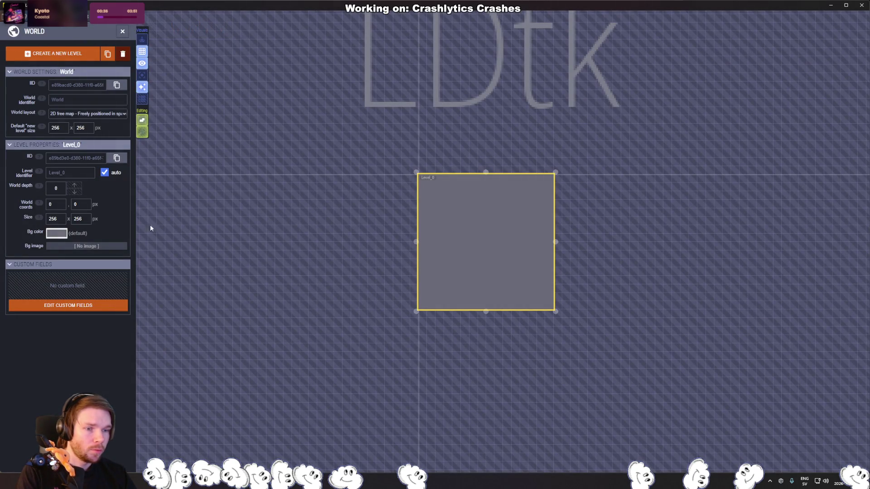
left_click(85, 114)
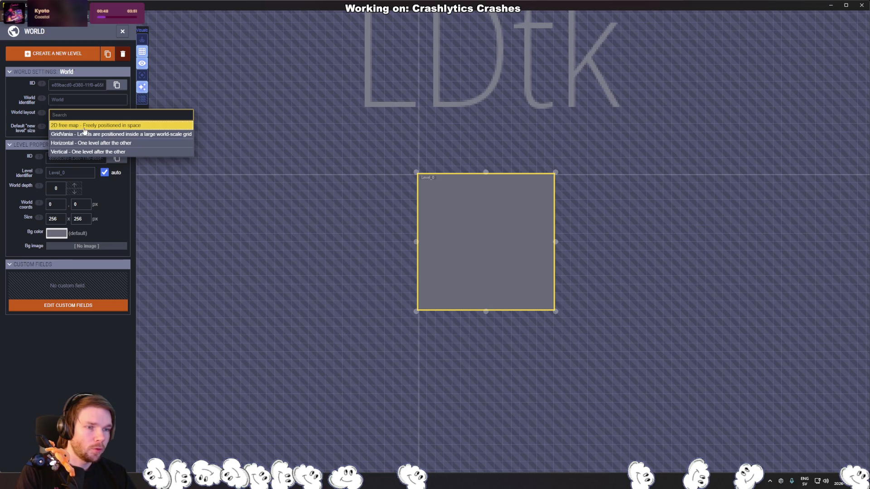
left_click(84, 130)
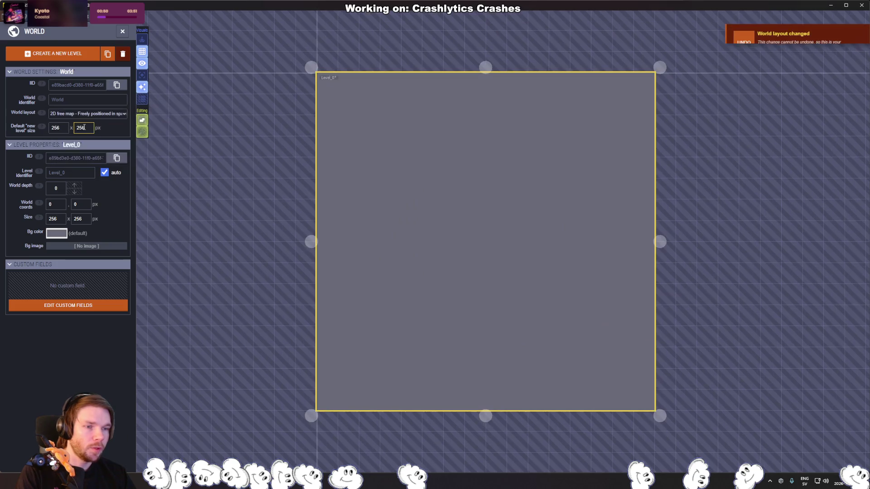
scroll(489, 239, "down", 2)
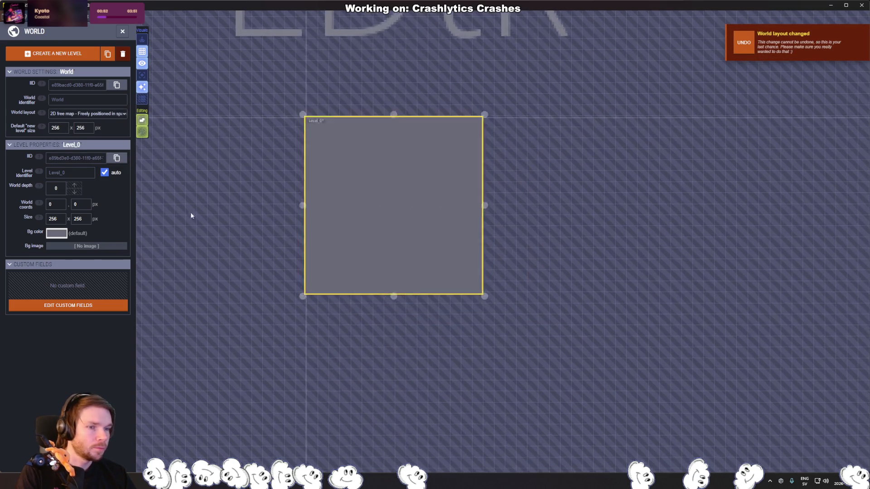
scroll(191, 208, "down", 2)
scroll(325, 207, "up", 3)
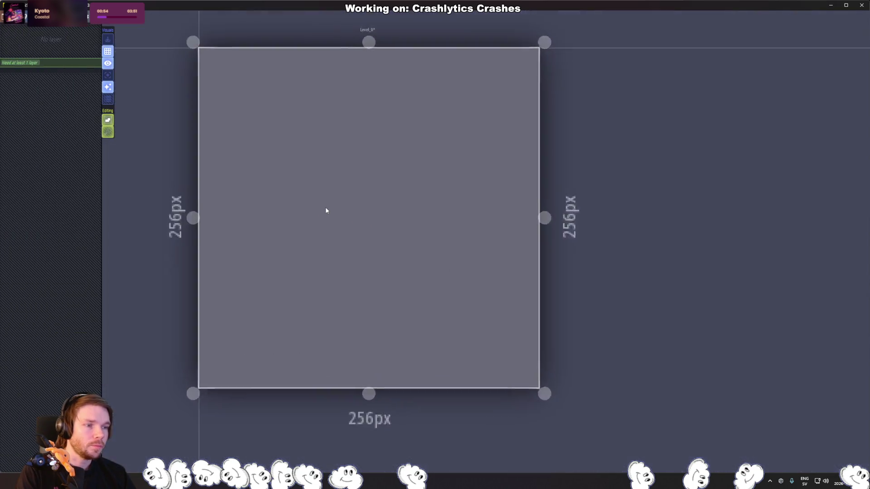
scroll(312, 210, "down", 3)
double_click(350, 215)
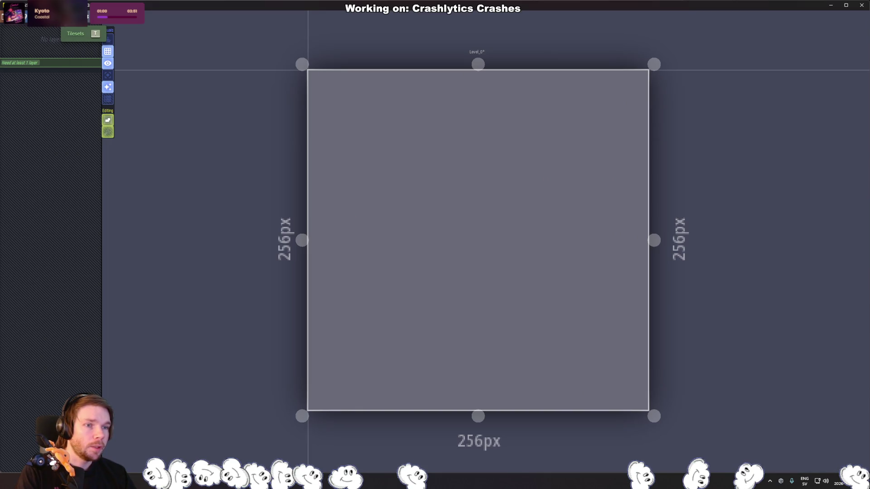
Step: Add a new tileset and create a 'Tileset' folder in the LDtk assets for its image
left_click(108, 39)
left_click(62, 58)
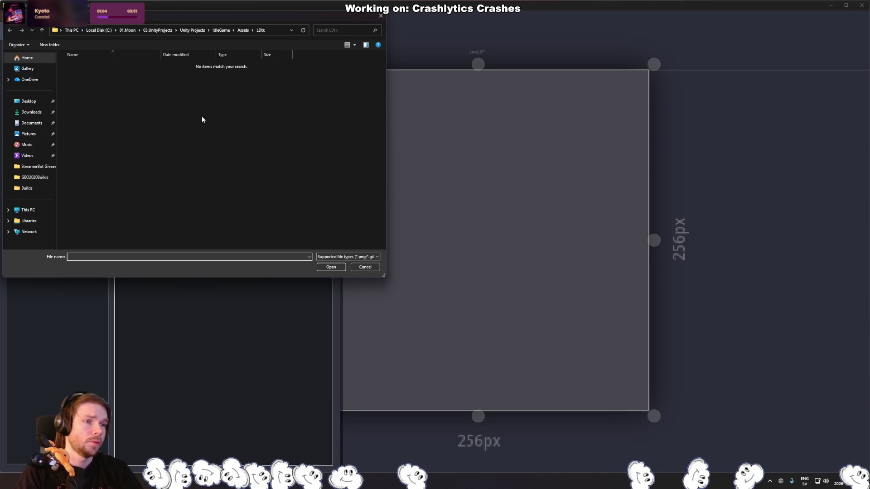
right_click(125, 109)
mouse_move(196, 209)
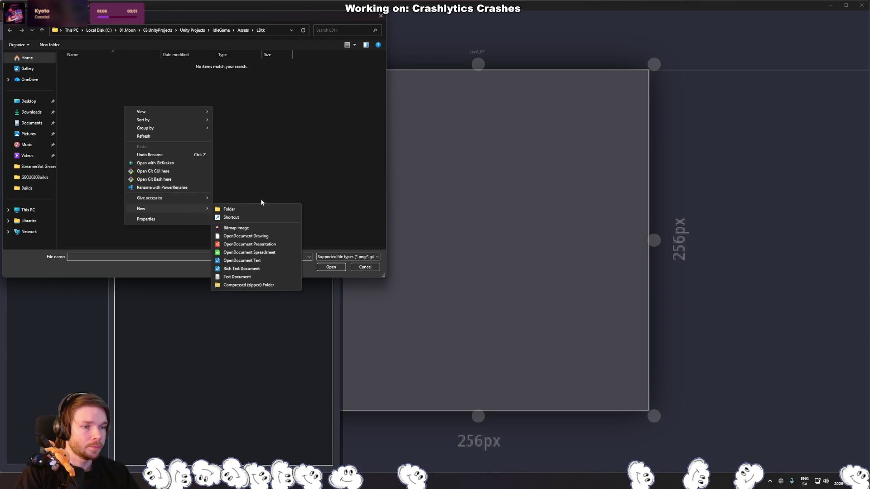
left_click(281, 210)
type("Tileset")
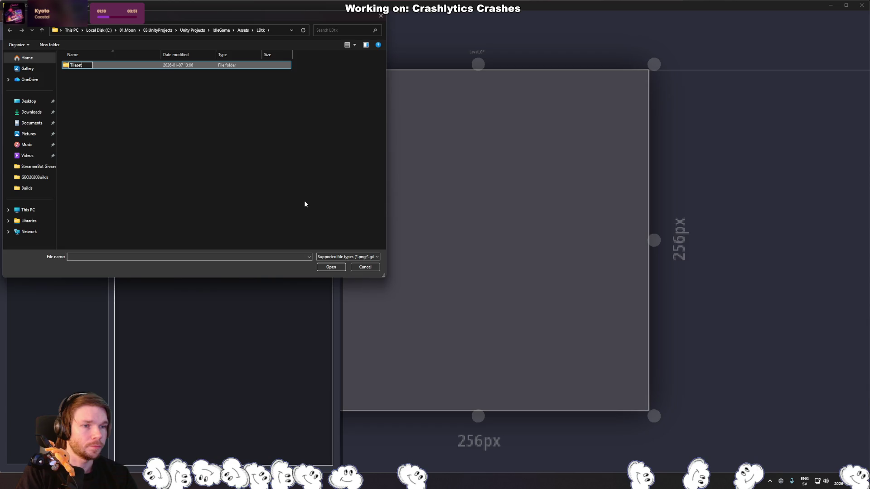
key("Return")
key("Return")
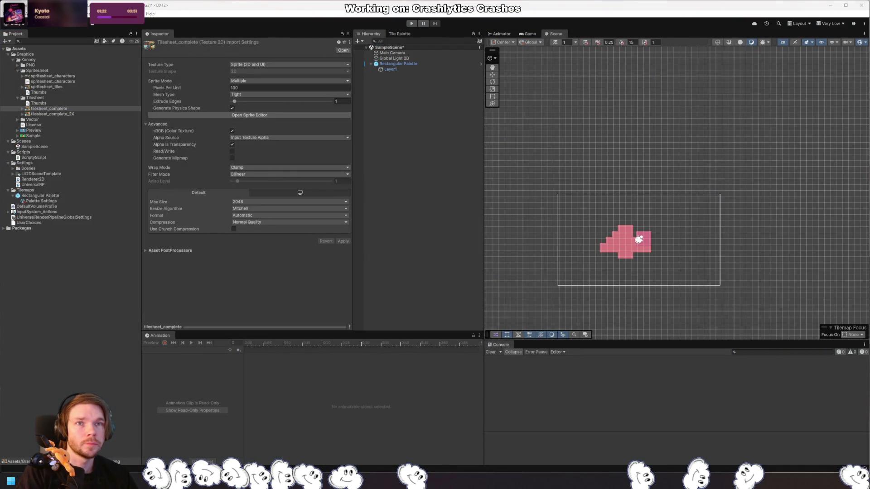
key("alt+Tab")
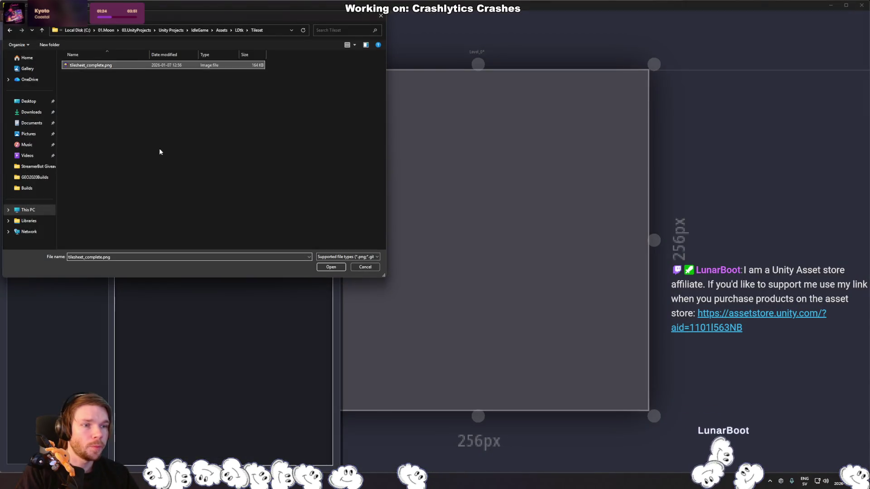
Step: Load tilesheet_complete.png as the tileset and change its tile size from 16 to 64 px
left_click(331, 267)
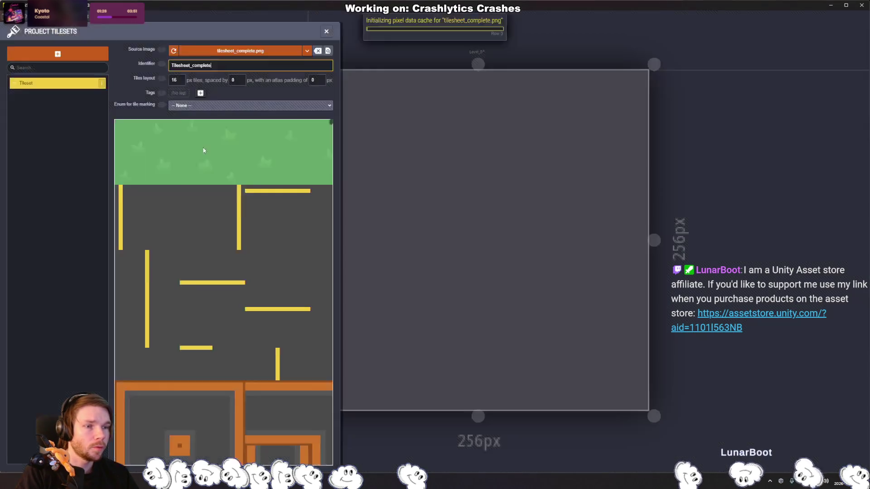
scroll(210, 200, "down", 5)
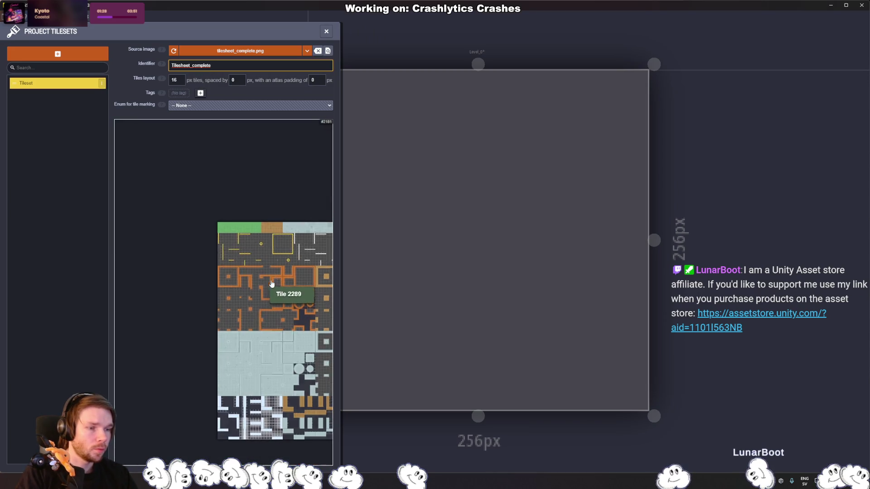
scroll(167, 226, "up", 5)
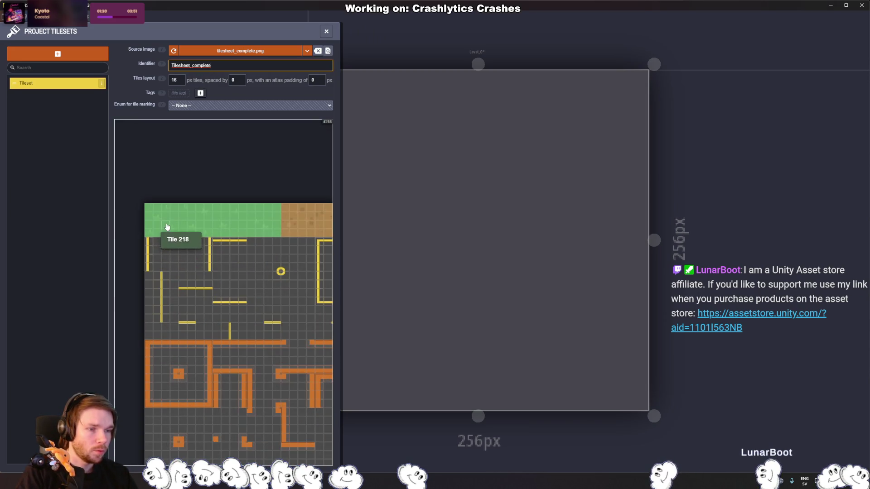
key("Tab")
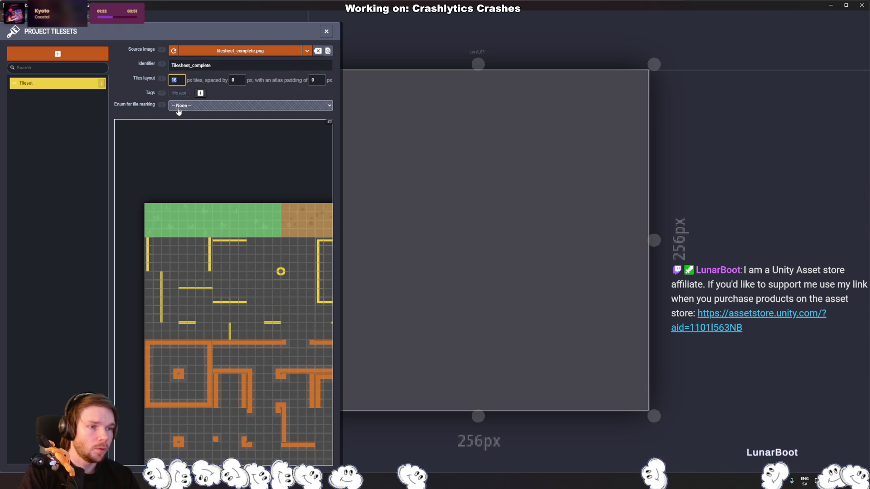
type("64")
key("Return")
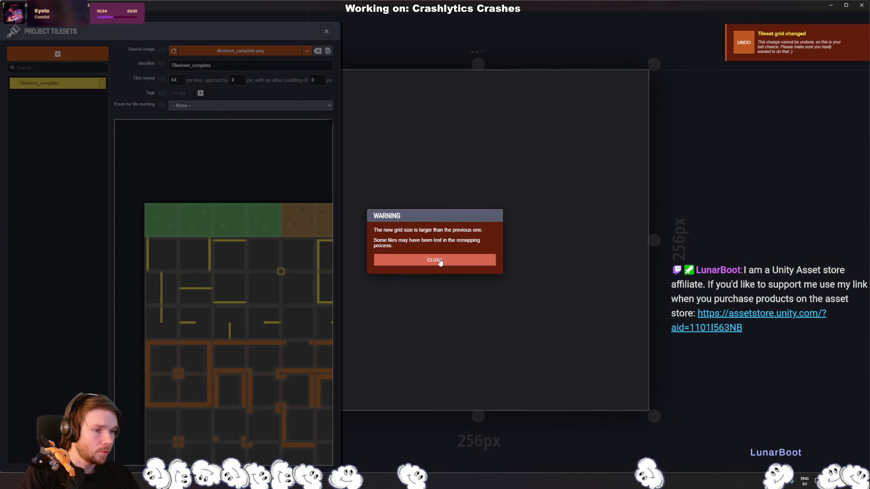
left_click(438, 260)
Step: Bring the whole 64 px tile sheet into view, then show the empty project layers list
scroll(254, 256, "down", 4)
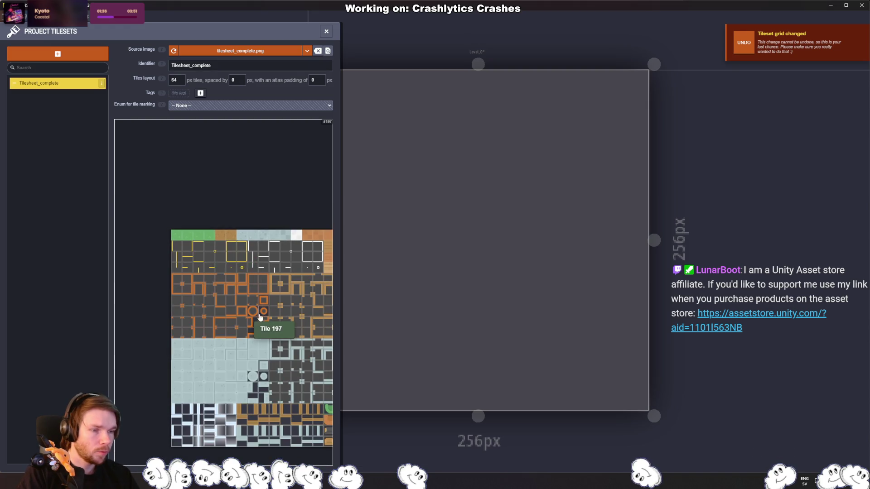
left_click_drag(260, 317, 137, 254)
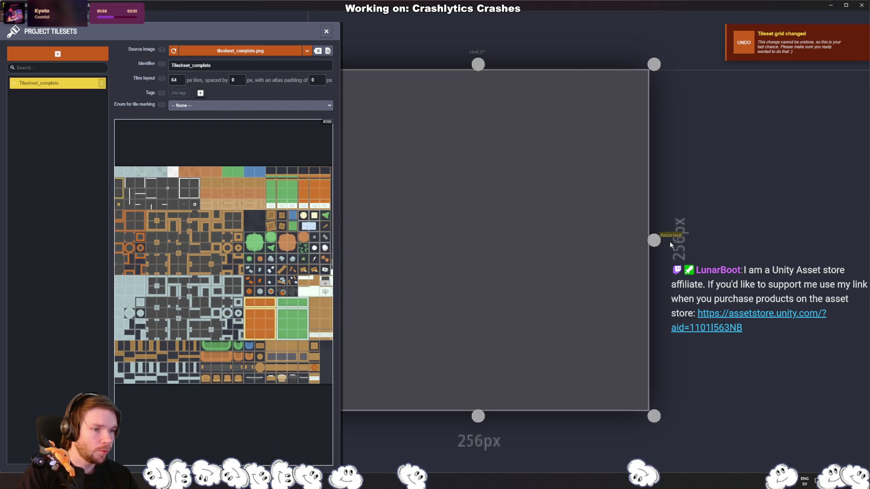
scroll(185, 210, "up", 1)
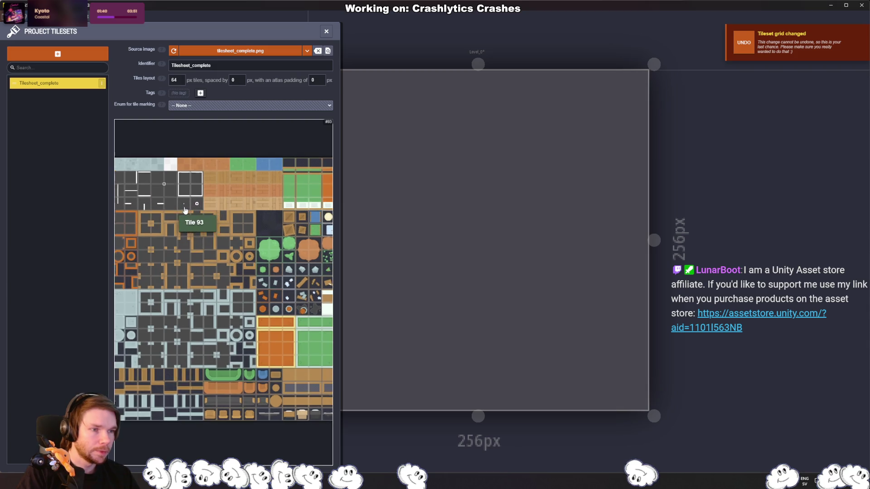
scroll(254, 218, "down", 2)
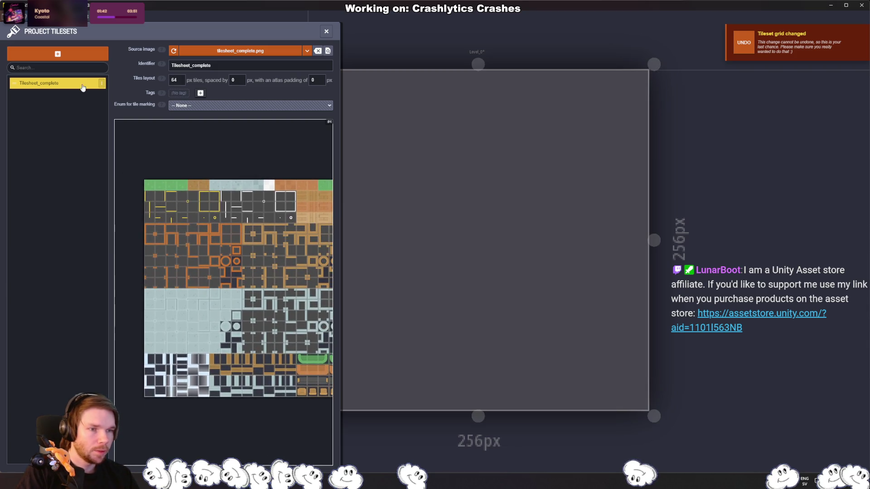
left_click(207, 66)
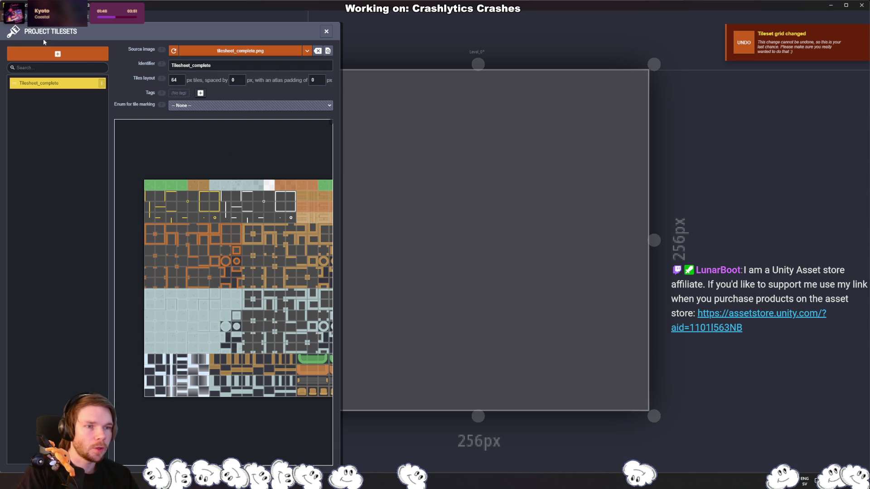
Step: Add an IntGrid layer with its default name and 64 px grid to the project
key("e")
key("l")
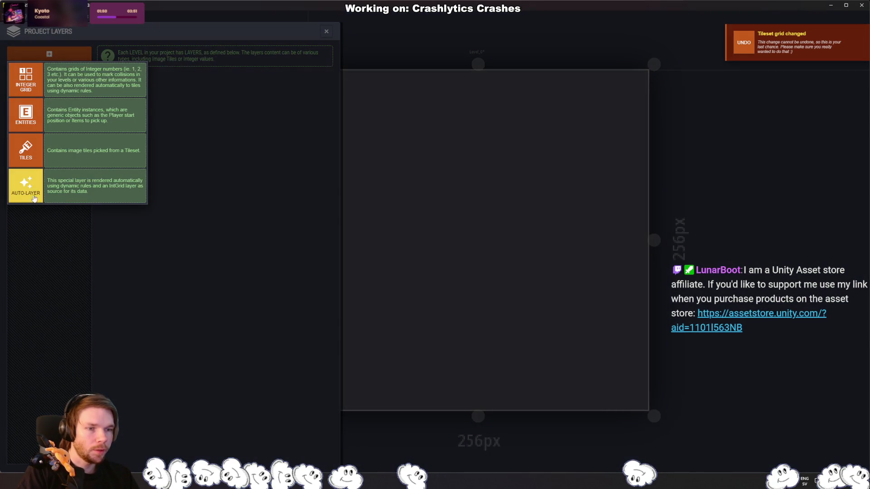
left_click(26, 79)
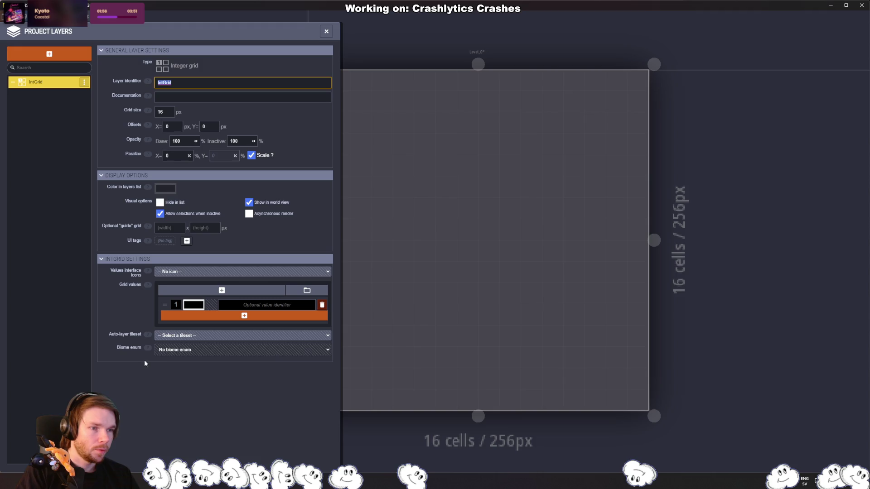
left_click(72, 273)
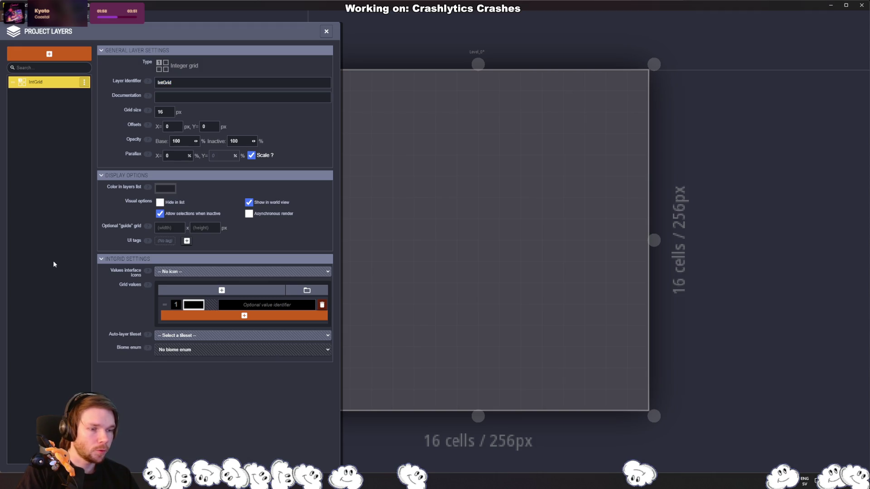
left_click(161, 112)
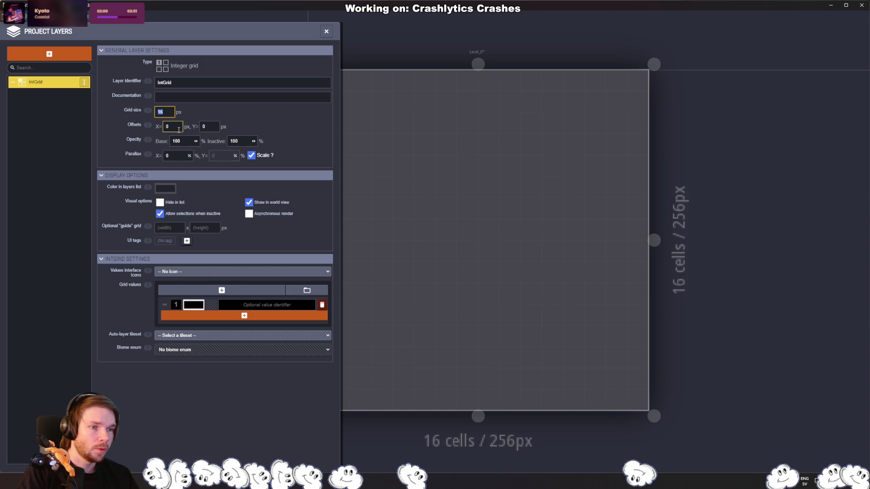
key("Return")
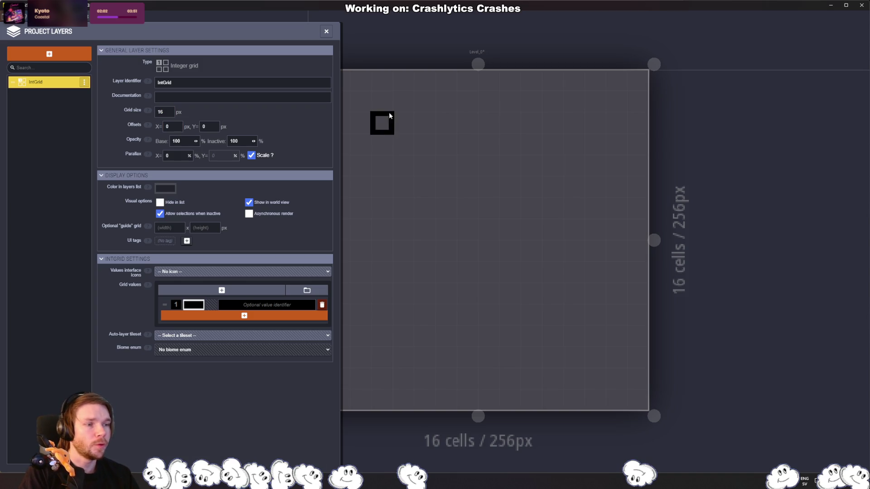
key("Escape")
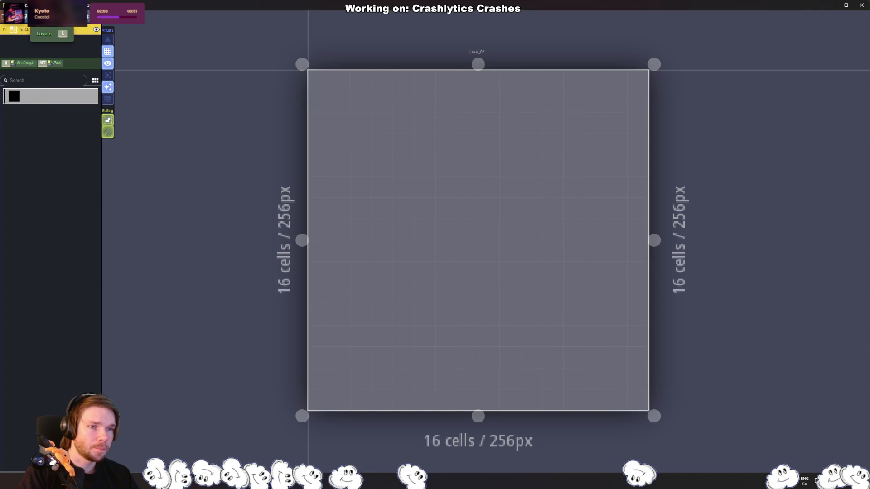
Step: Set Tilesheet_complete as the IntGrid layer's auto-layer tileset
left_click(31, 97)
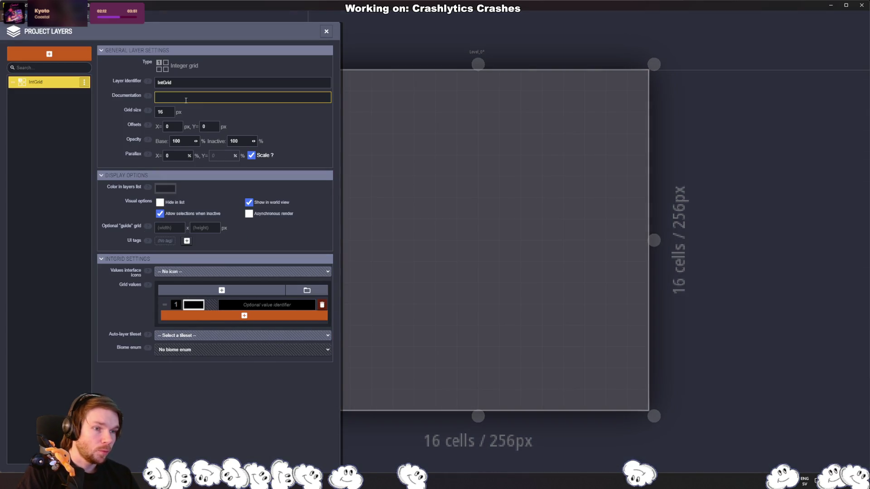
left_click(196, 336)
left_click(206, 355)
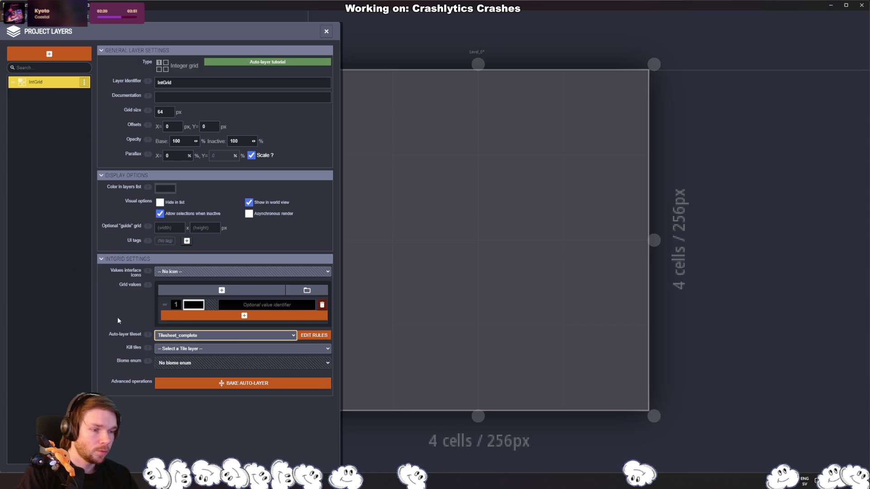
Step: Skip the rules assistant and create an empty rule group named New group
left_click(313, 335)
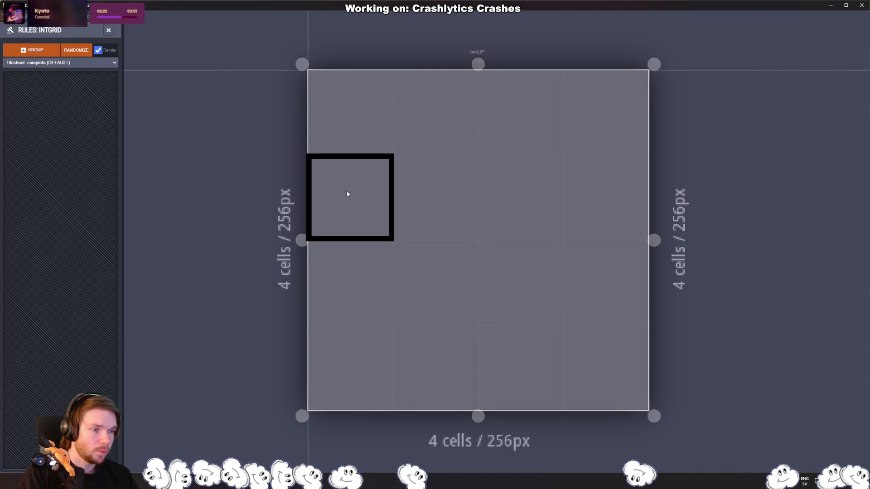
left_click(46, 52)
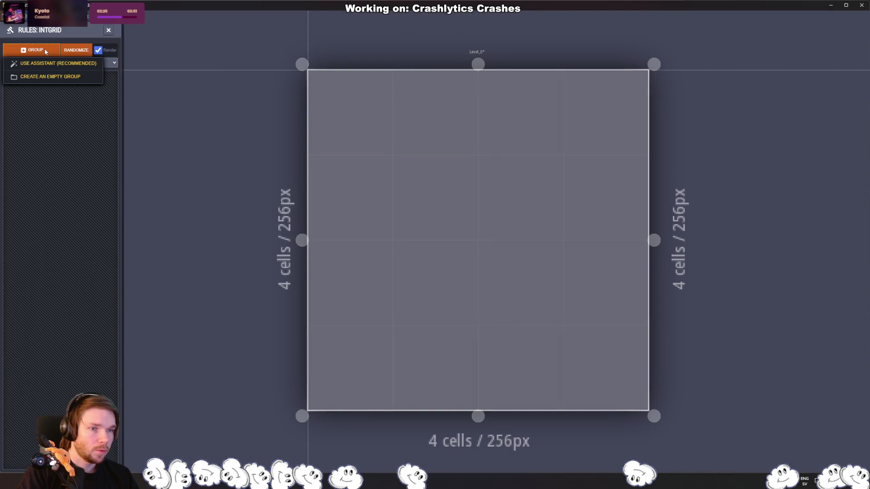
left_click(66, 68)
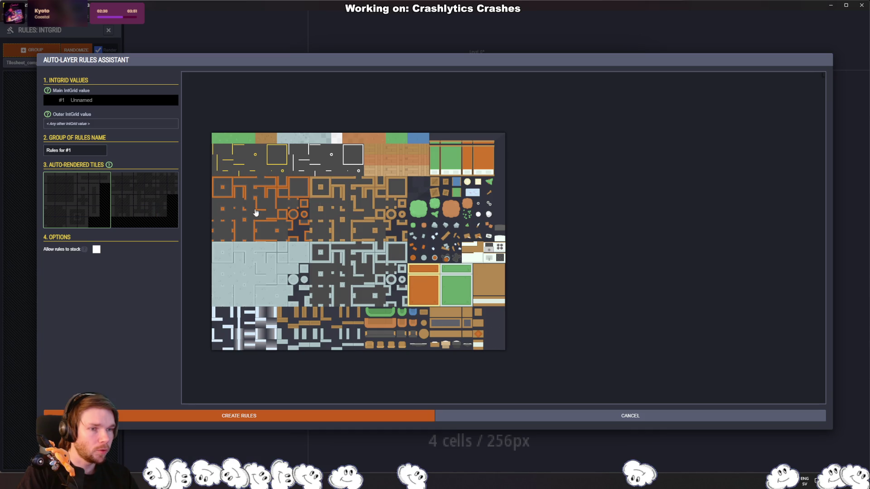
left_click(681, 417)
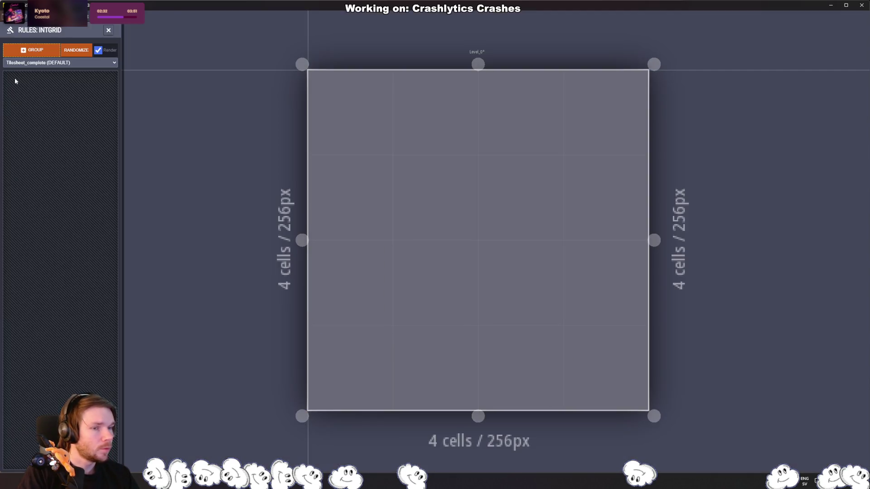
left_click(46, 52)
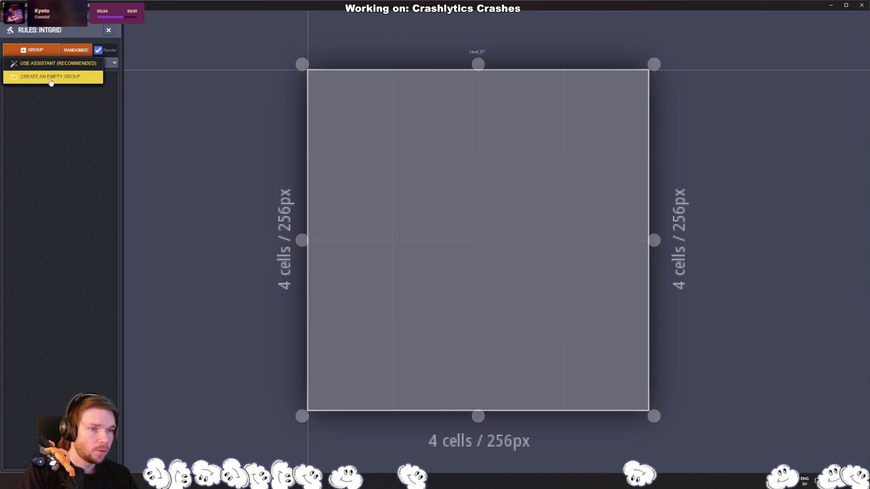
left_click(51, 77)
key("Return")
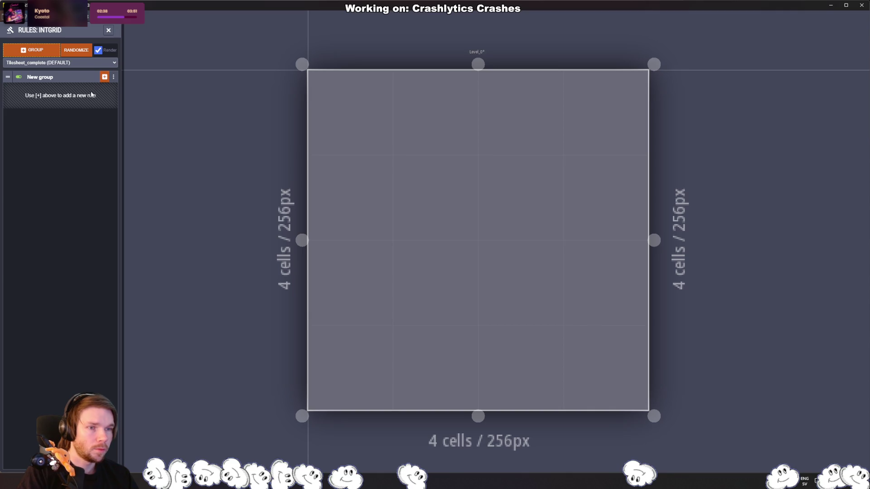
Step: Close the rules editor, revisit the IntGrid layer's rules from its options menu, and close them again
left_click(107, 30)
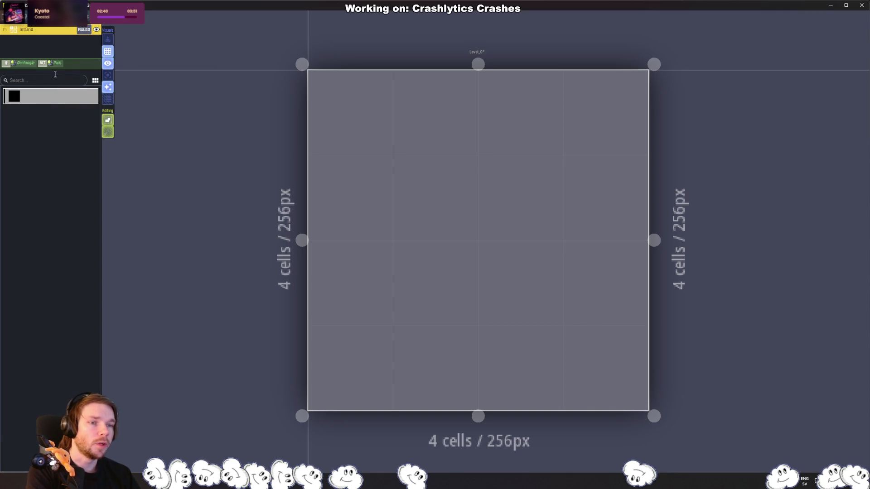
right_click(51, 30)
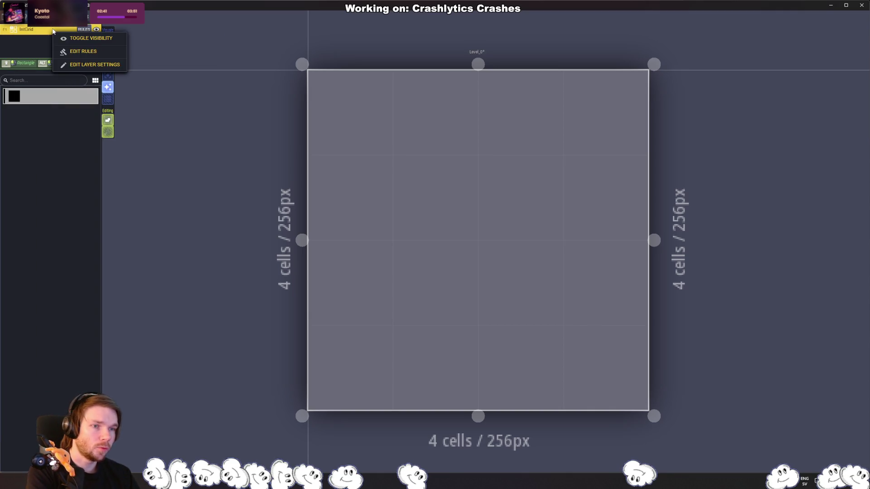
left_click(15, 41)
right_click(52, 32)
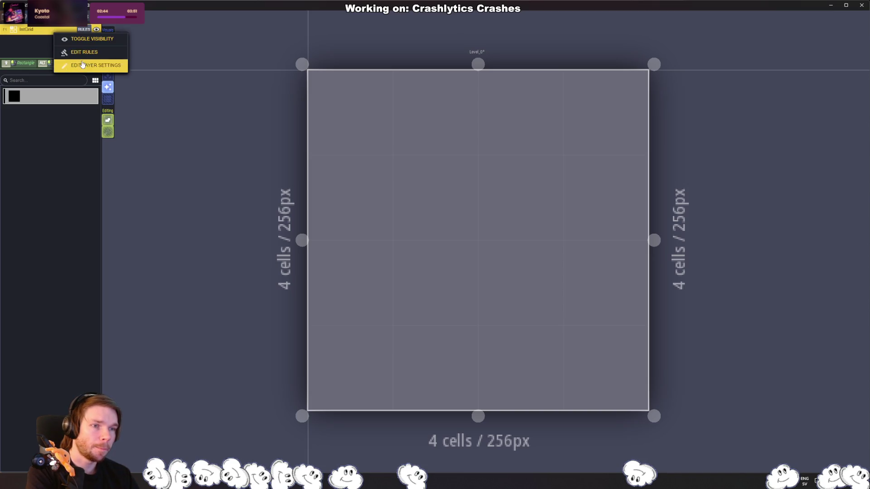
left_click(84, 51)
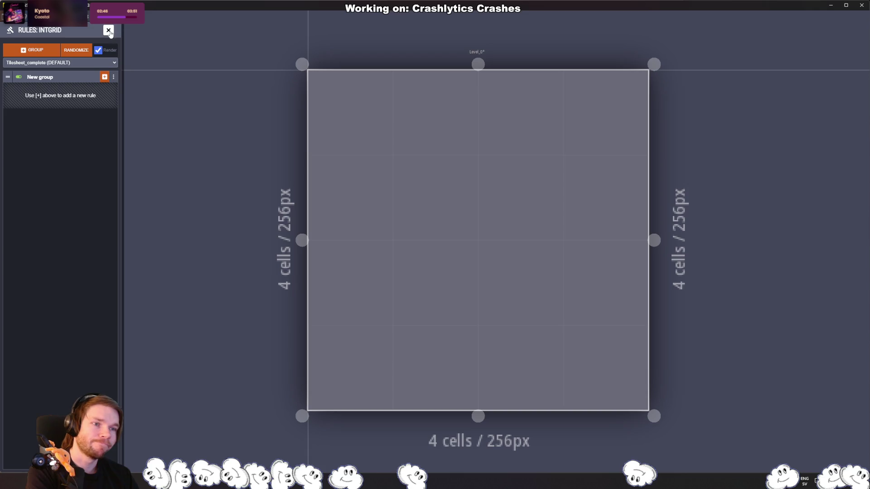
left_click(108, 30)
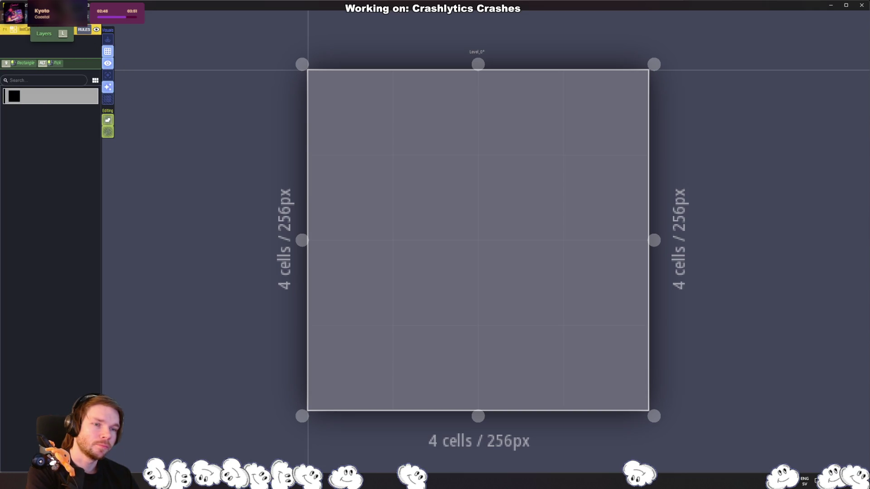
Step: Delete the IntGrid layer and add a Tiles layer in its place
key("l")
left_click(84, 82)
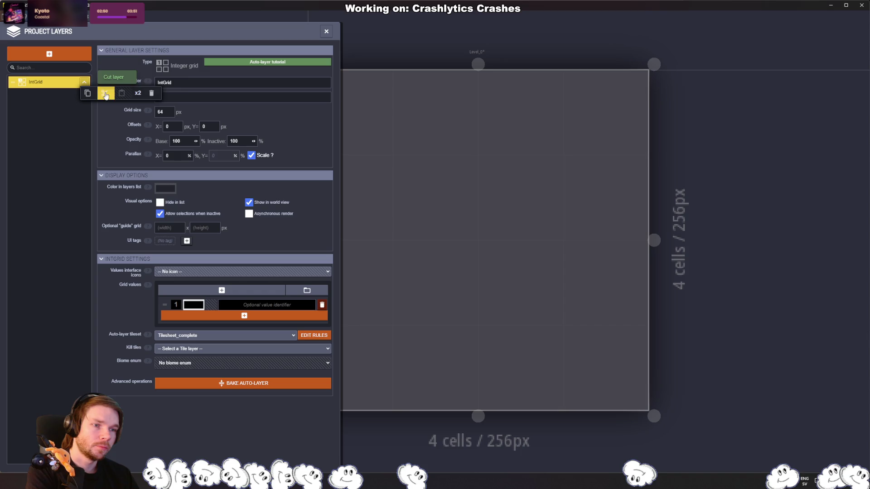
left_click(105, 93)
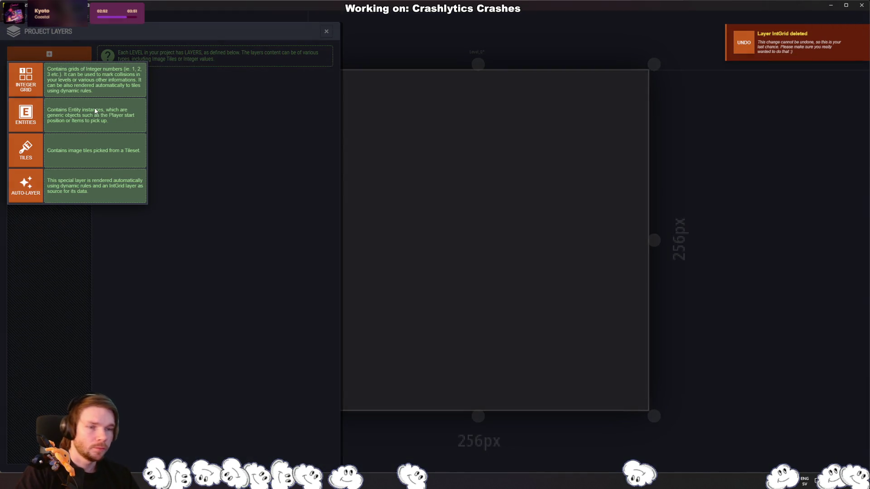
left_click(25, 157)
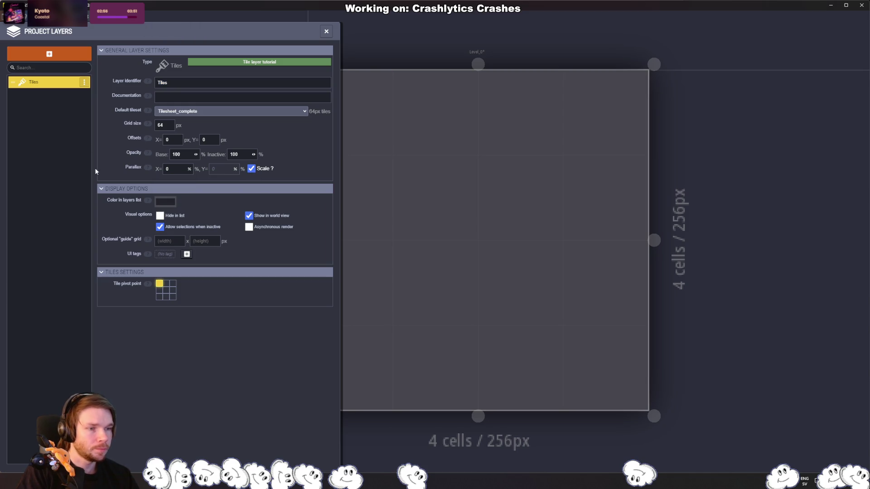
left_click(198, 240)
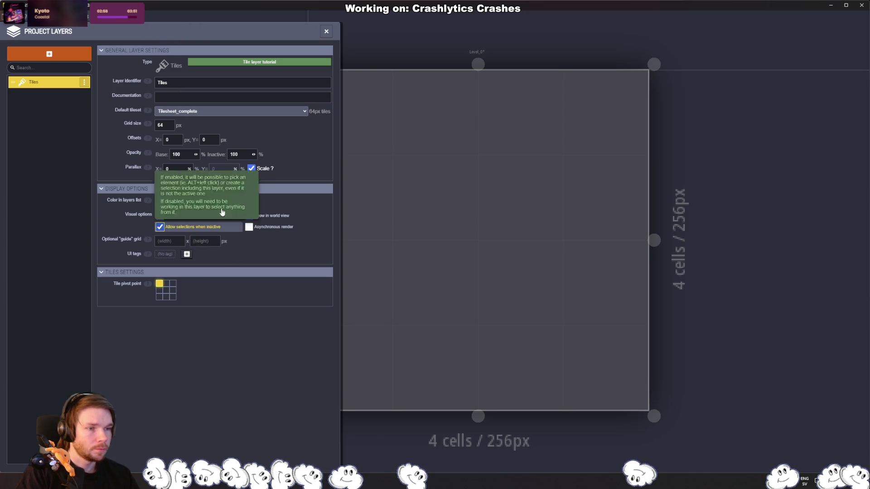
left_click(326, 31)
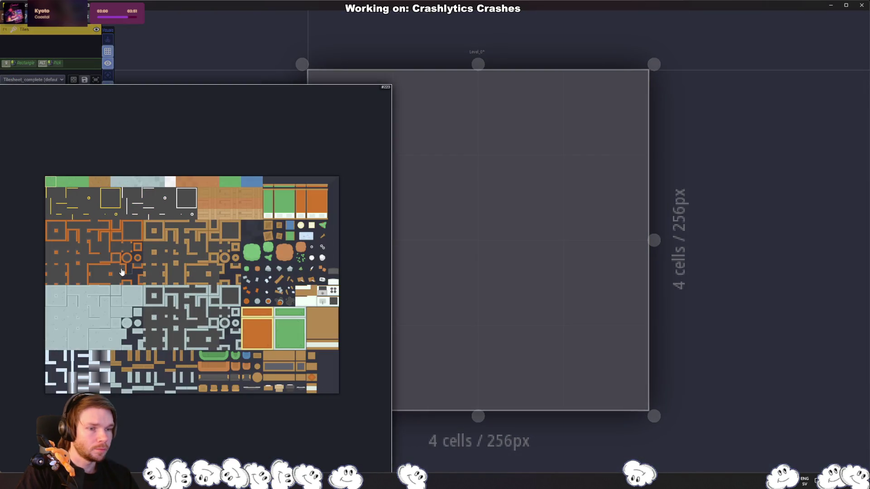
Step: Pick the green grass tile and enlarge Level_0 in the world view
left_click(47, 186)
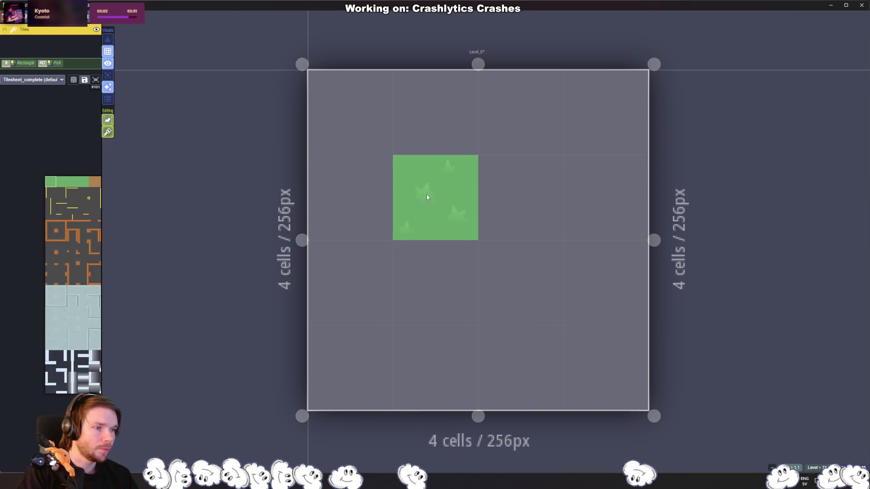
scroll(408, 217, "down", 3)
mouse_move(49, 196)
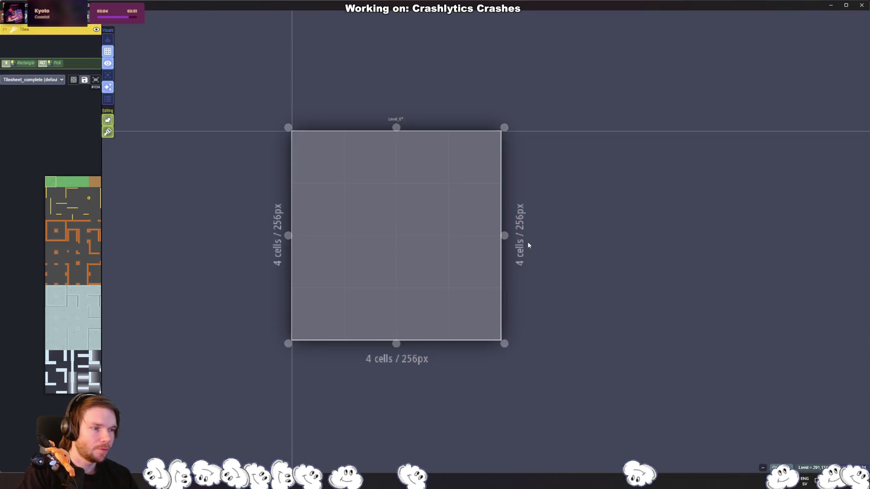
scroll(528, 241, "down", 6)
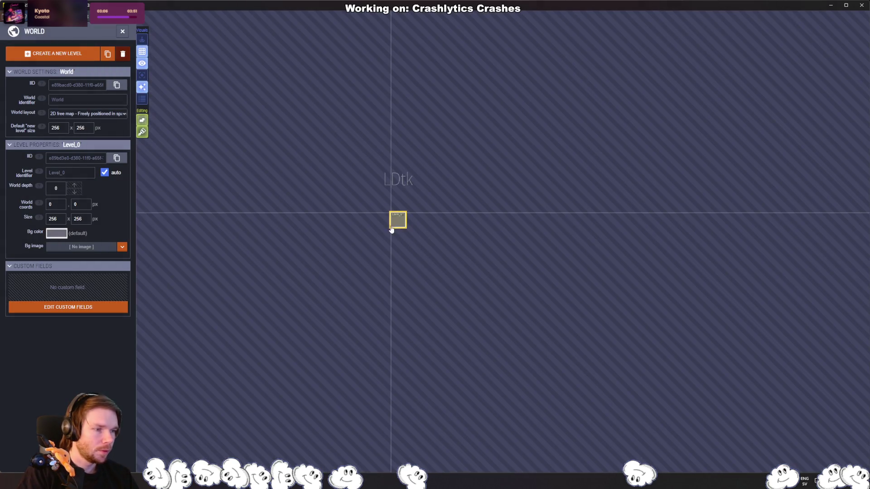
left_click_drag(415, 229, 636, 425)
Step: Paint the entire Level_0 with green grass tiles
double_click(467, 256)
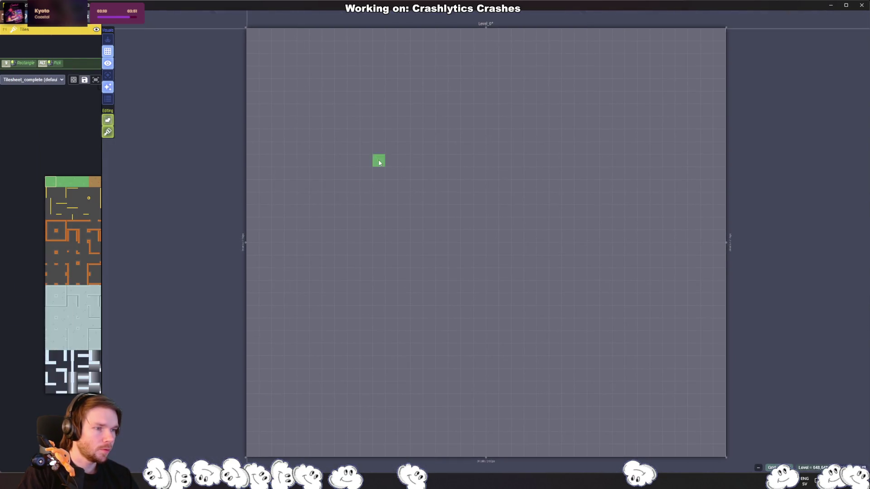
scroll(402, 224, "up", 2)
scroll(385, 156, "down", 3)
mouse_move(396, 167)
left_mouse_down()
mouse_move(394, 221)
mouse_move(563, 262)
left_mouse_up()
mouse_move(267, 53)
left_mouse_down()
mouse_move(557, 346)
mouse_move(646, 381)
mouse_move(631, 21)
left_mouse_up()
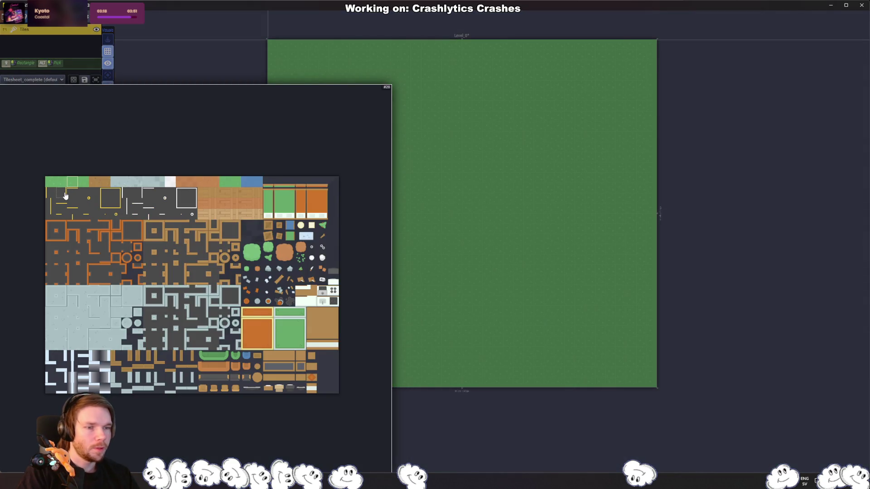
left_click(66, 195)
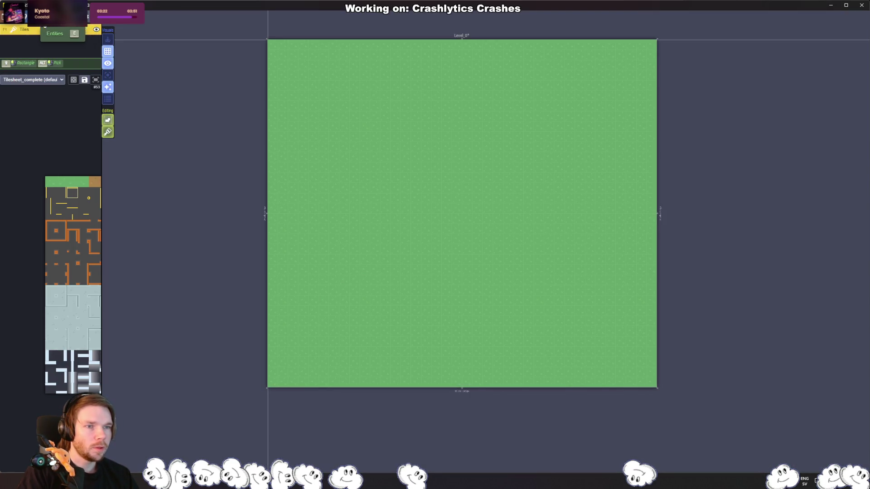
Step: Rename the Tiles layer to GroundLayer in Project Layers
left_click(38, 23)
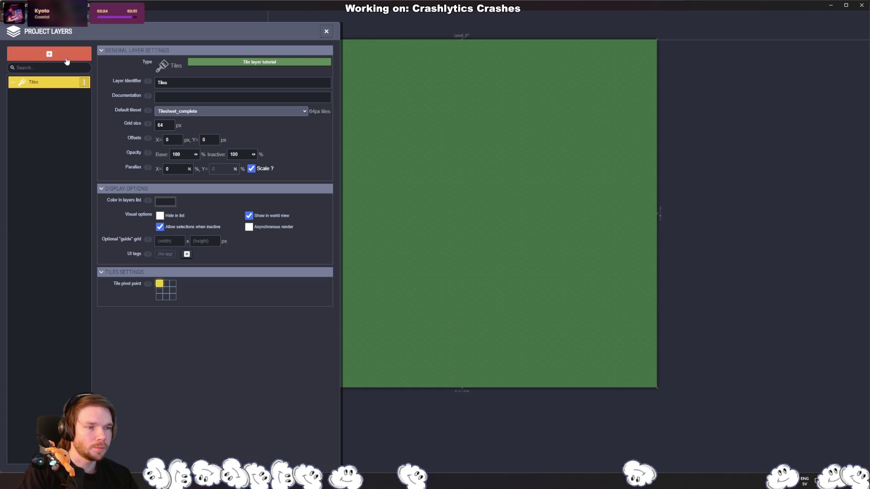
left_click(83, 83)
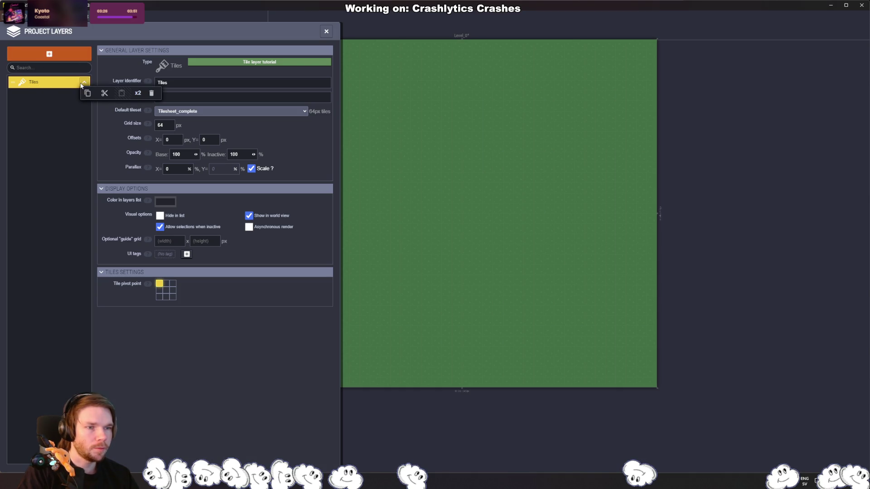
double_click(238, 82)
type("GroundLa")
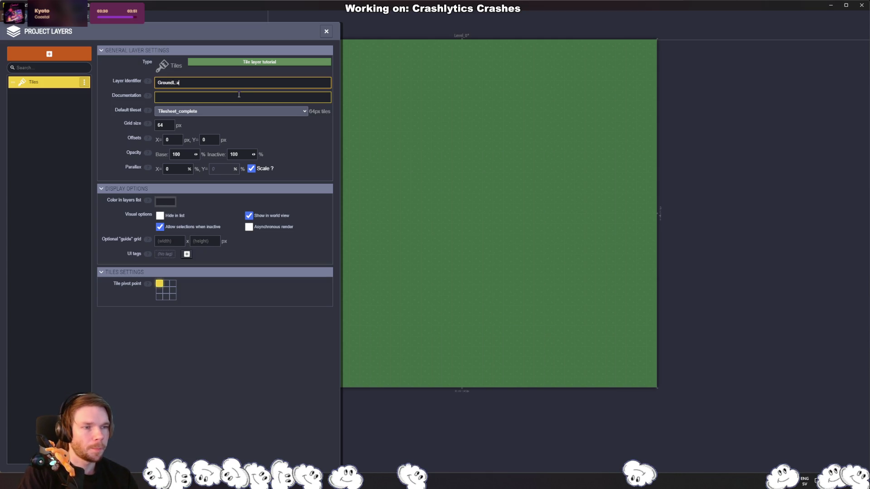
type("er")
key("Return")
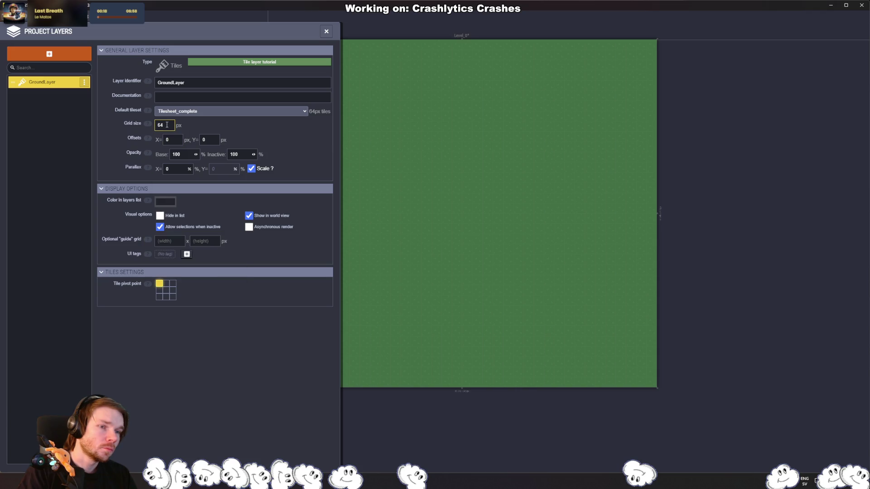
Step: Keep GroundLayer's grid size at 64 px and return to the layers list
left_click(164, 125)
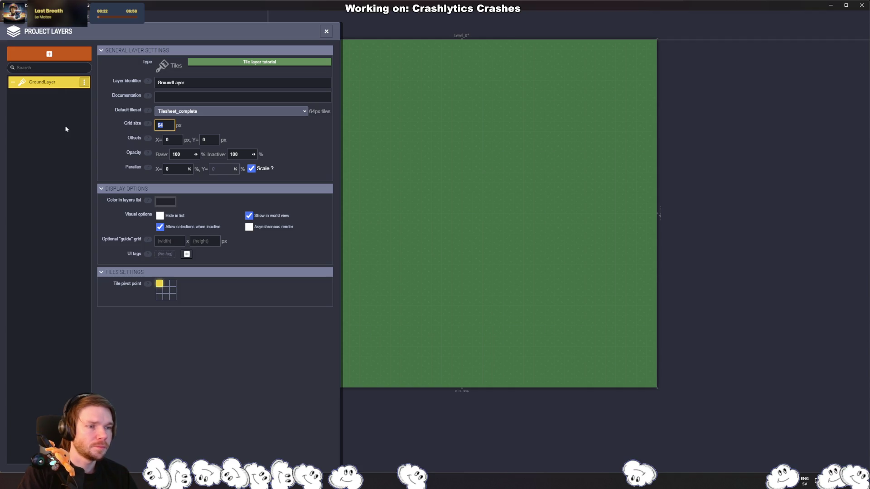
left_click(64, 150)
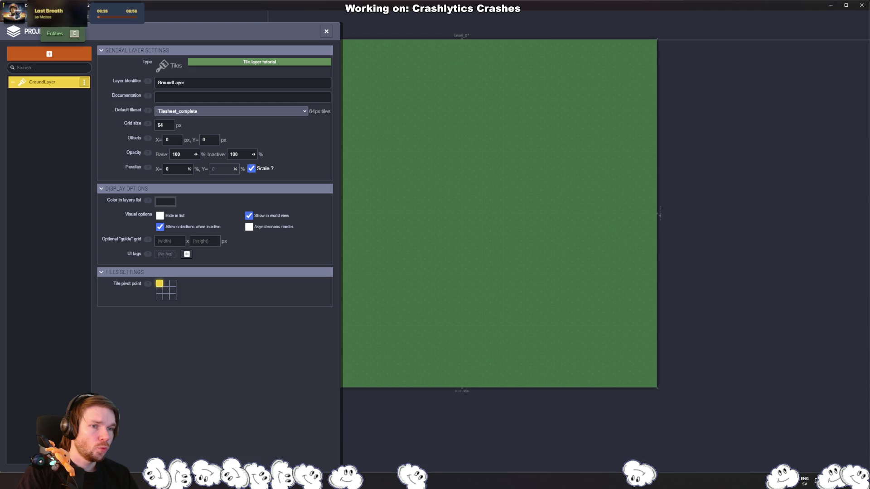
key("e")
key("l")
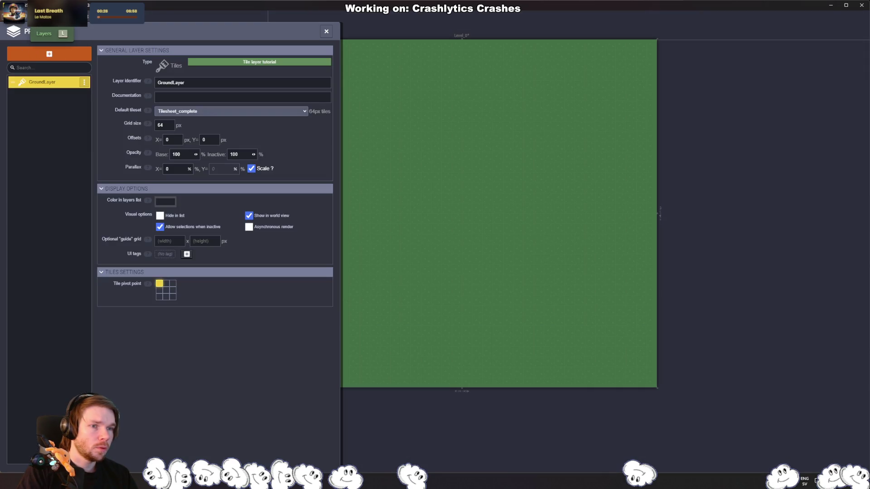
left_click(49, 53)
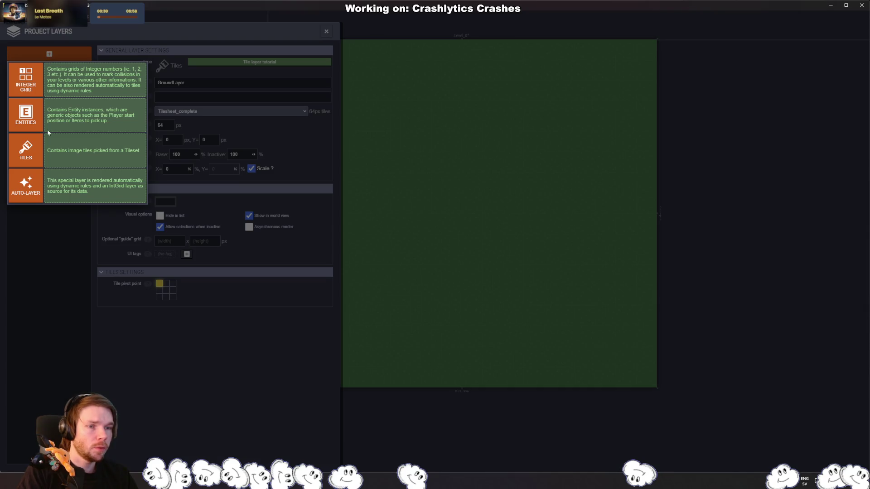
Step: Add a second Tiles layer named WallLayer
left_click(26, 152)
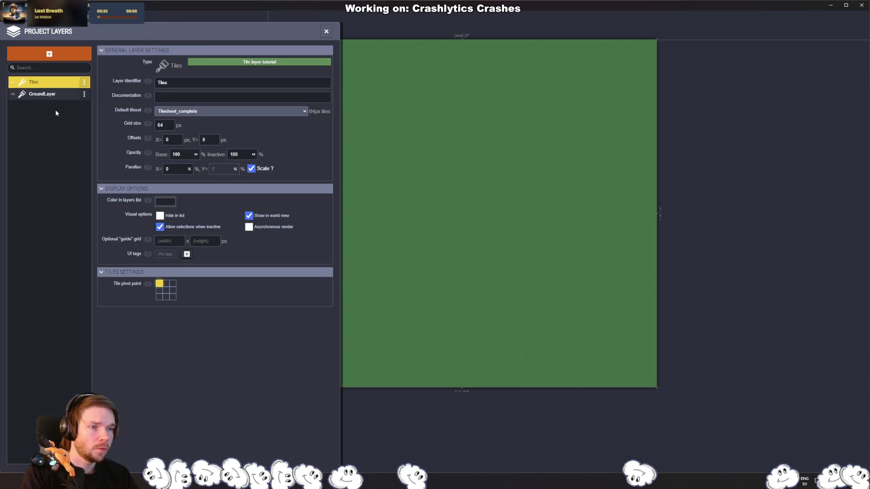
left_click(85, 83)
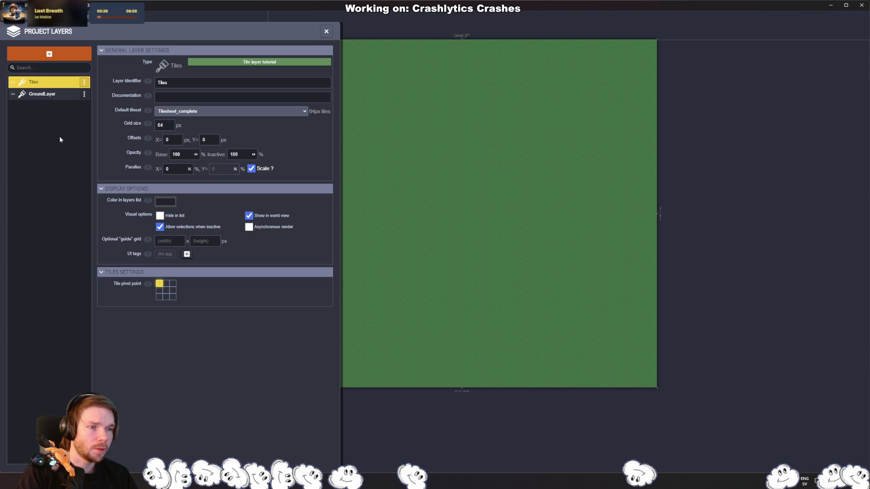
double_click(182, 82)
type("WallLayer")
key("Return")
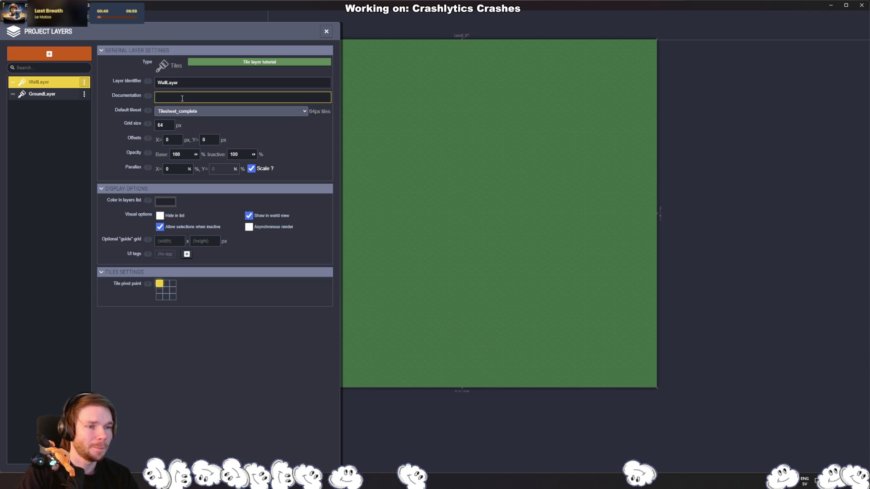
key("Escape")
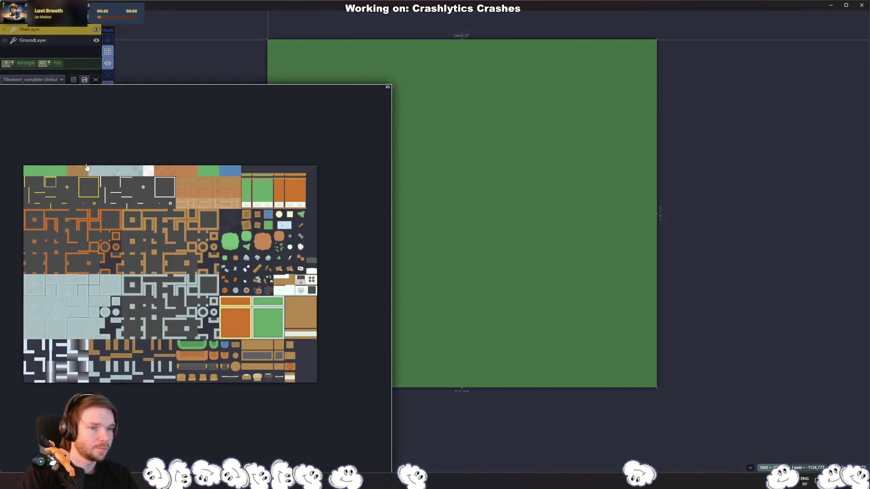
Step: Place a dark wall tile on the level and move WallLayer below GroundLayer
left_click(84, 182)
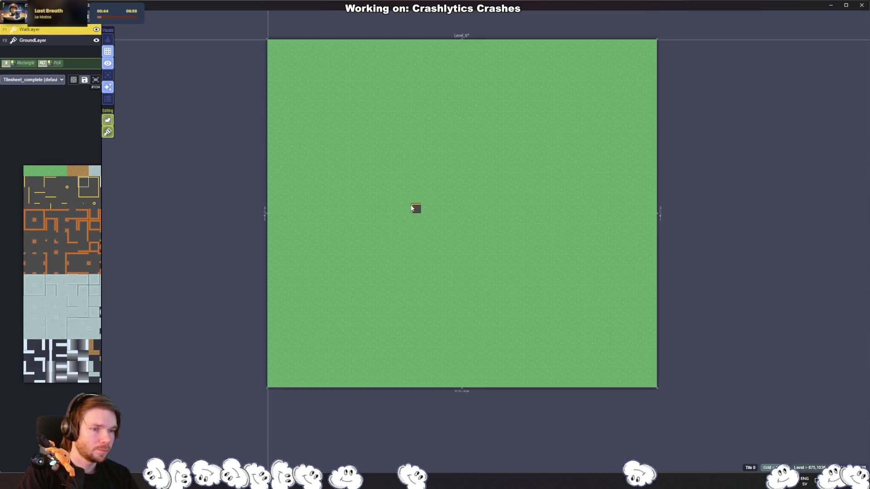
left_click(367, 161)
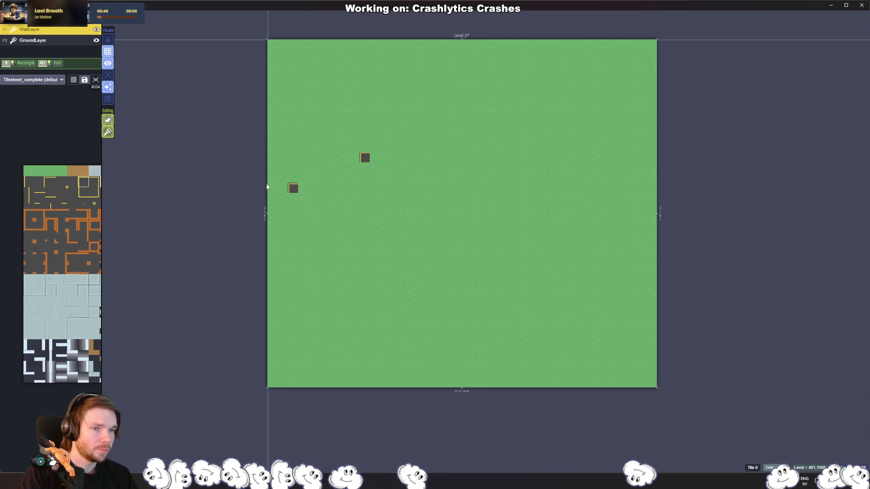
right_click(65, 33)
left_click(98, 53)
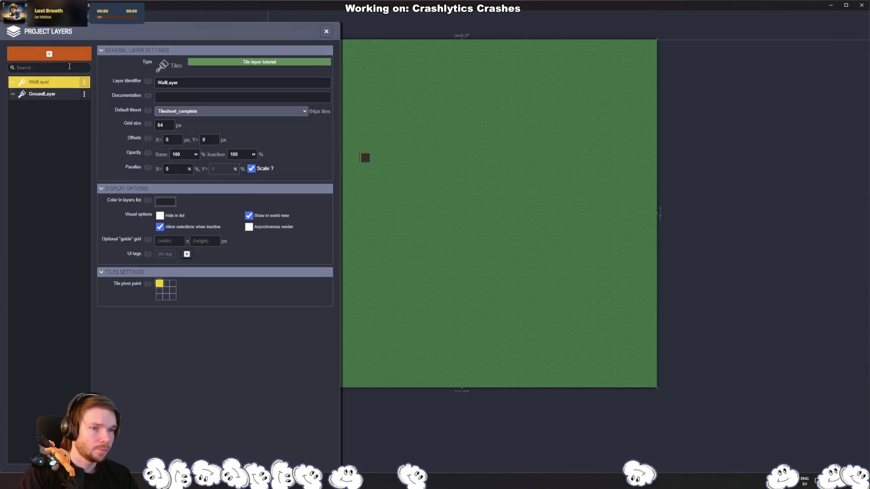
left_click_drag(17, 83, 15, 95)
left_click(326, 31)
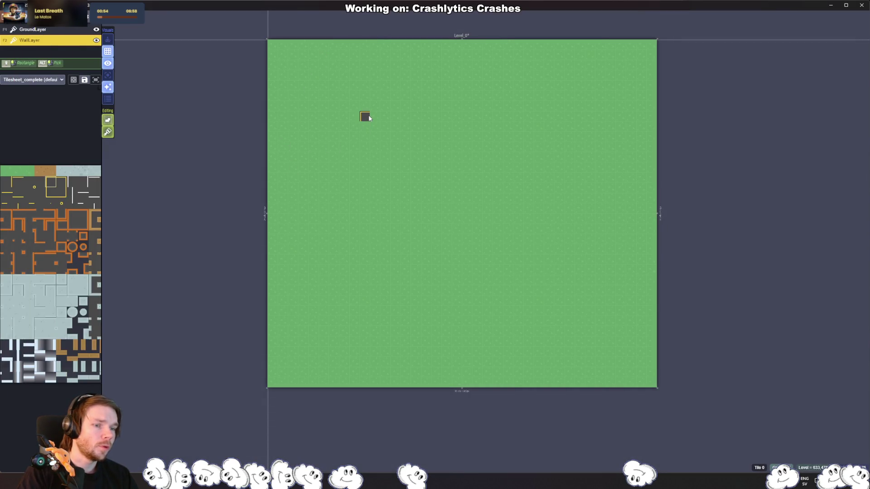
Step: Reopen WallLayer's layer settings to review them, then close
mouse_move(135, 236)
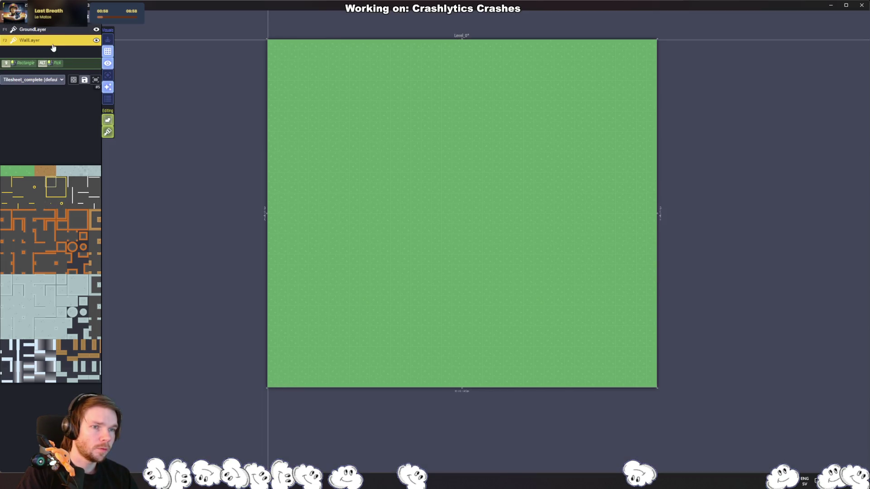
right_click(53, 47)
left_click(86, 65)
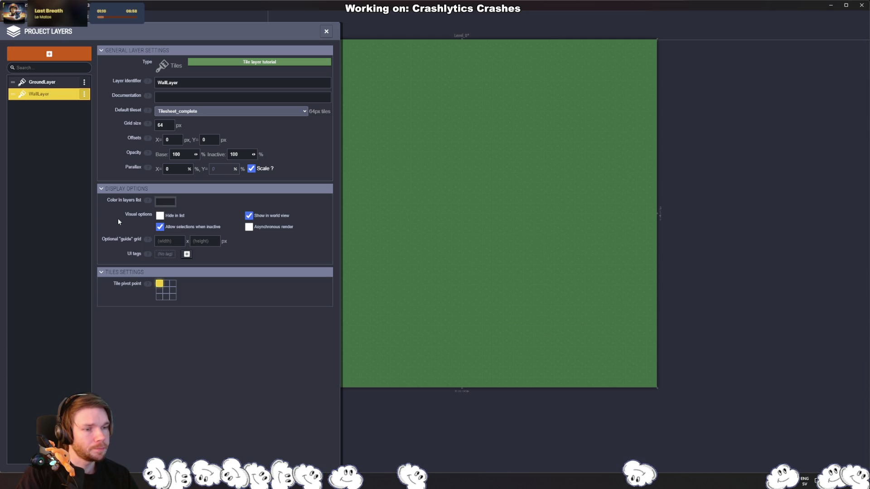
left_click(326, 32)
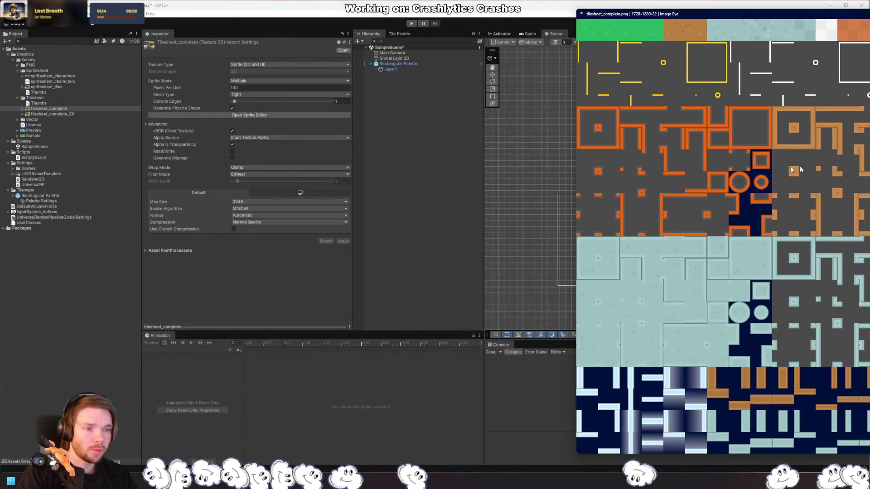
Step: Close the tilesheet_complete.png image viewer and Alt+Tab back to LDtk
key("Escape")
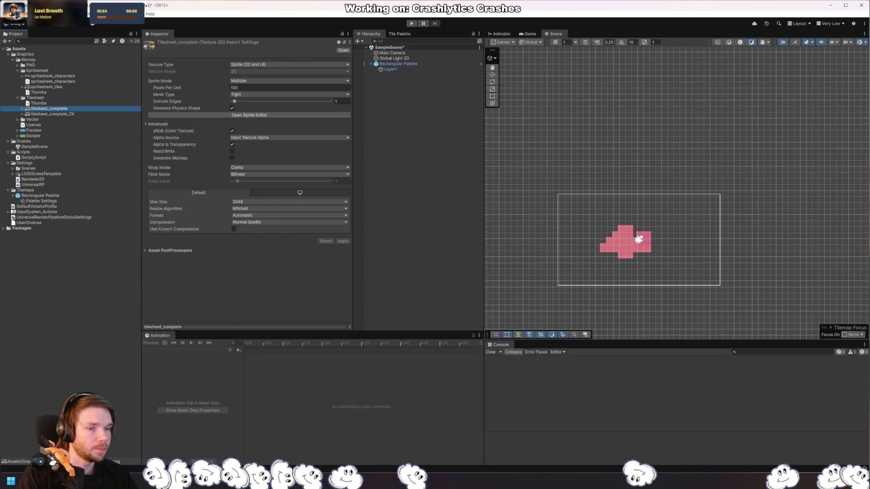
key("alt+Tab")
Step: Move WallLayer back above GroundLayer in the layer settings
left_click(38, 31)
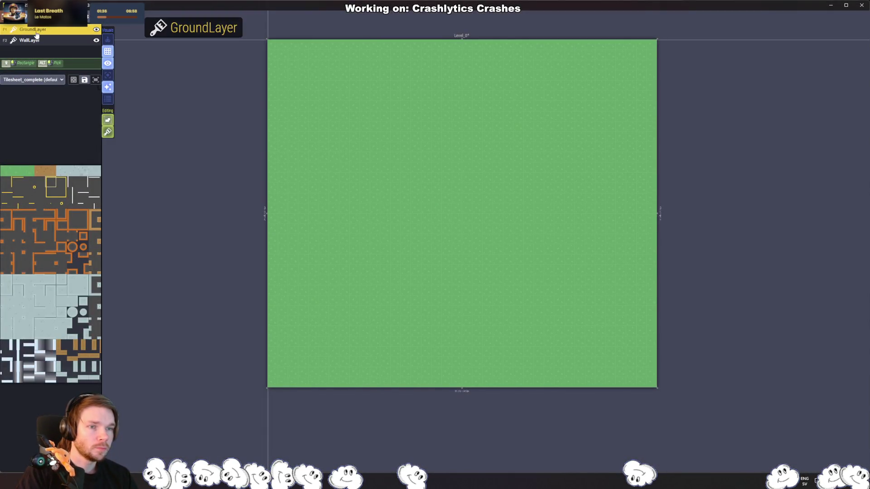
right_click(55, 31)
left_click(88, 51)
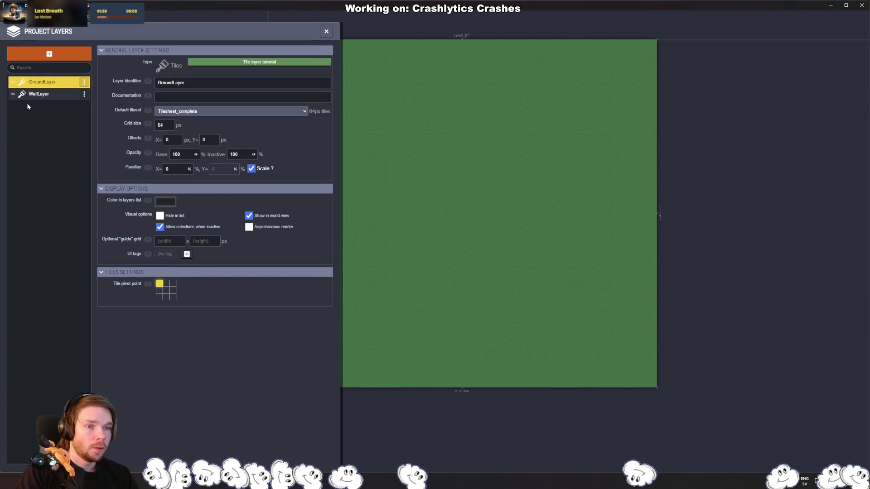
left_click_drag(43, 94, 51, 84)
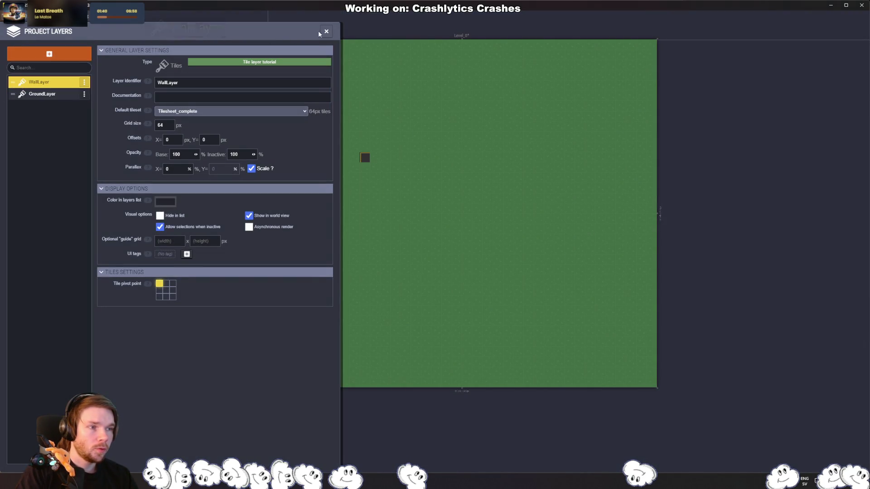
key("Escape")
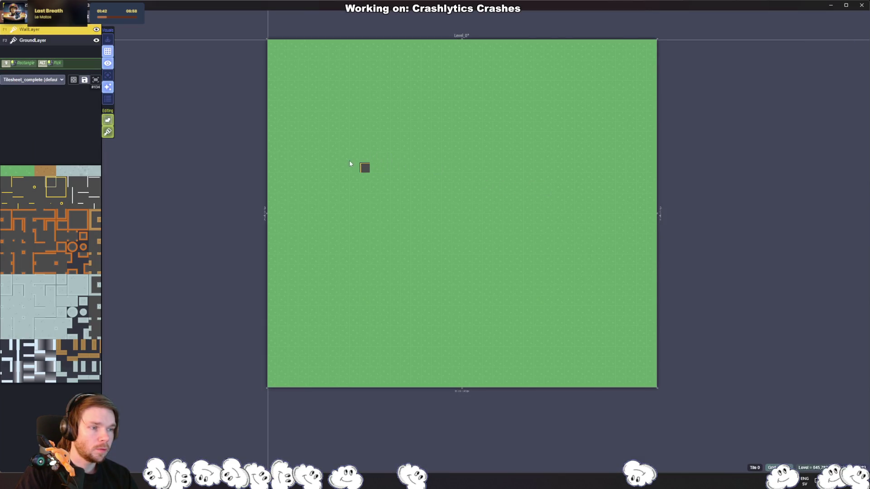
Step: Paint the left brown wall down the level and a first horizontal run
mouse_move(90, 235)
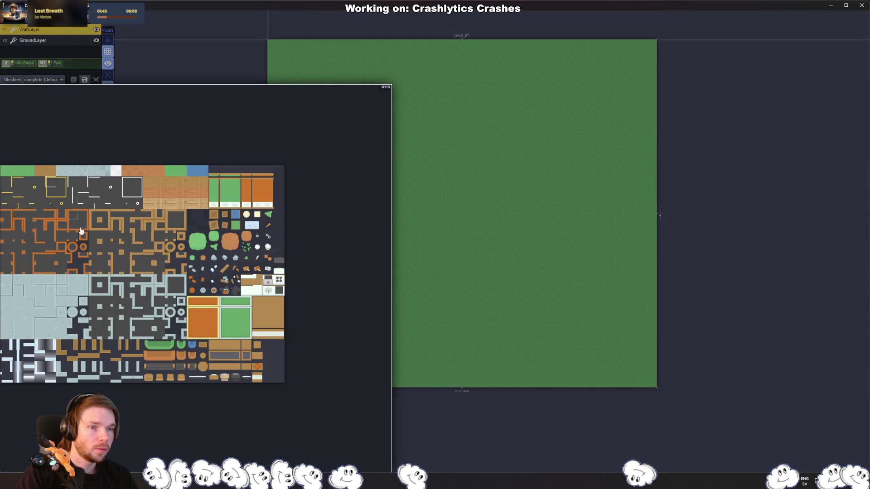
left_click(63, 352)
left_click_drag(357, 170, 354, 240)
mouse_move(114, 372)
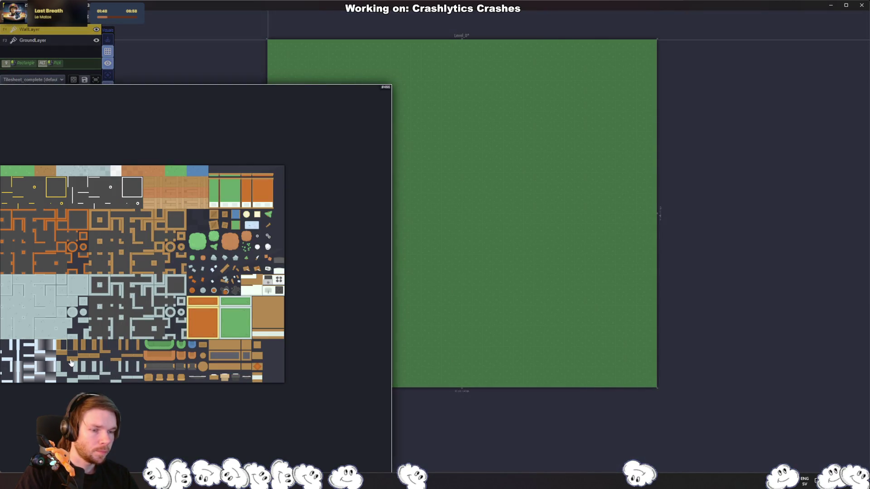
left_click(72, 354)
left_click_drag(361, 252, 451, 252)
Step: Erase the misplaced tiles and paint a continuous bottom wall from the corner
mouse_move(70, 361)
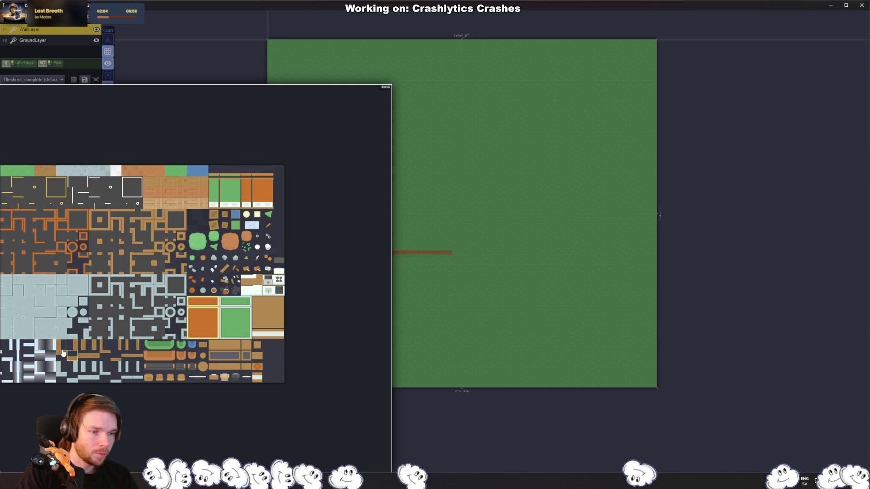
scroll(63, 353, "up", 3)
scroll(66, 359, "down", 1)
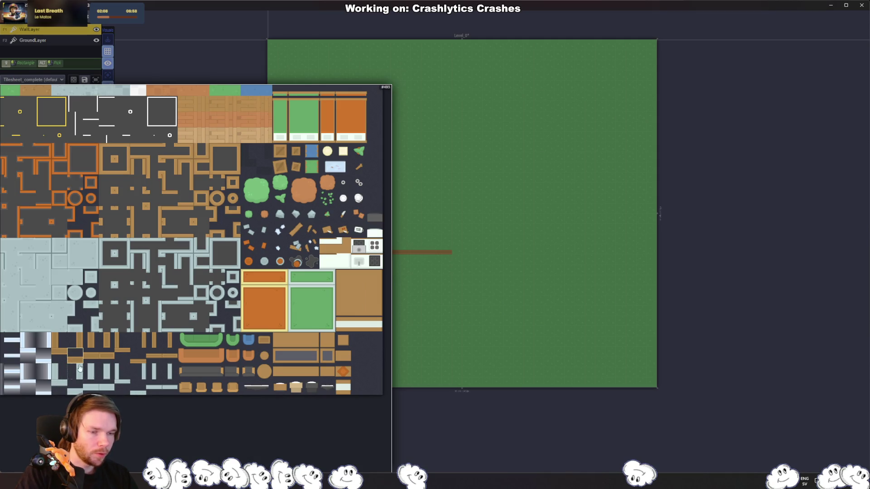
left_click(61, 358)
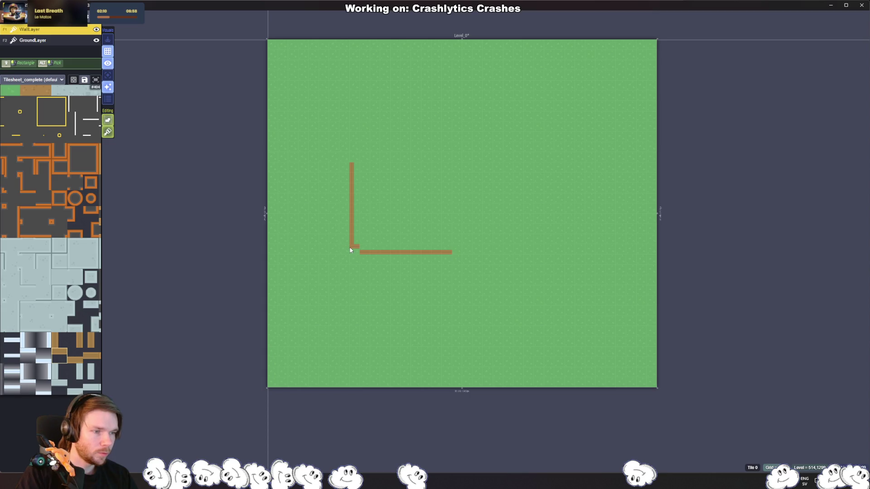
left_click_drag(351, 248, 451, 253)
left_click_drag(351, 247, 450, 249)
left_click(349, 249)
left_click_drag(348, 251, 482, 248)
Step: Paint the top wall row with the adjacent tile, closing the U shape
mouse_move(75, 182)
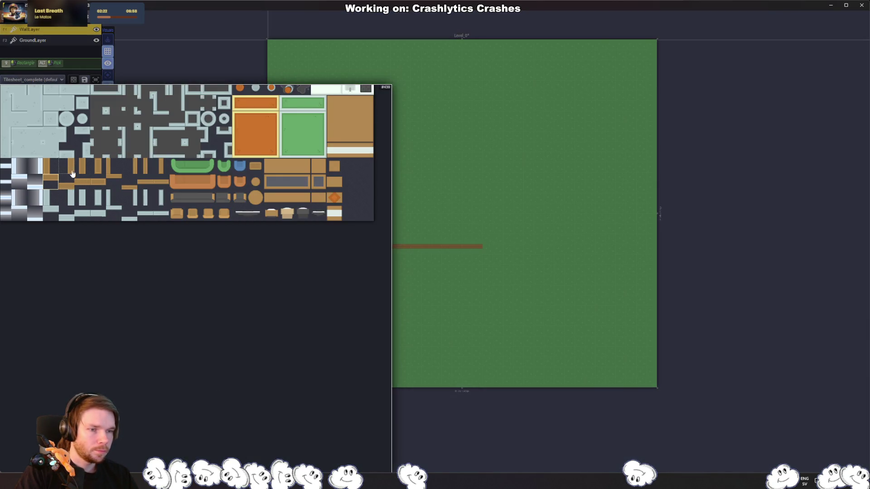
left_click(66, 181)
left_click_drag(355, 159, 481, 159)
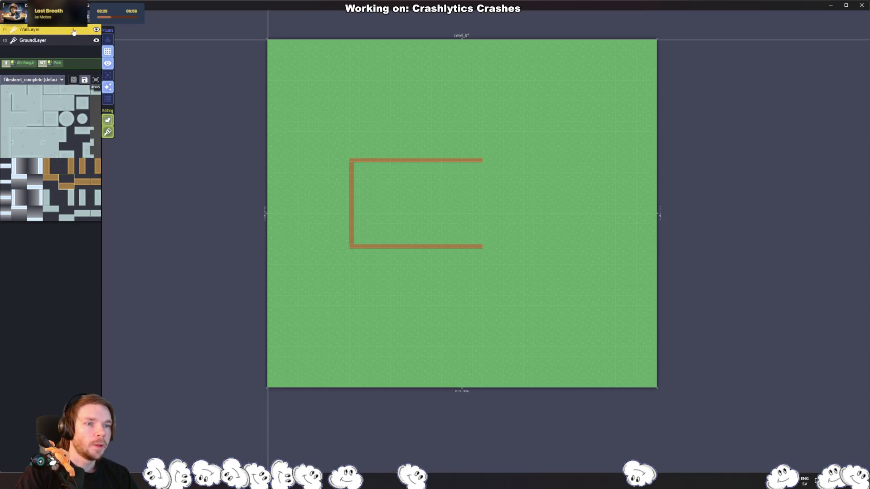
Step: Create a 16×16 entity named StartingPosition in Project Entities
key("e")
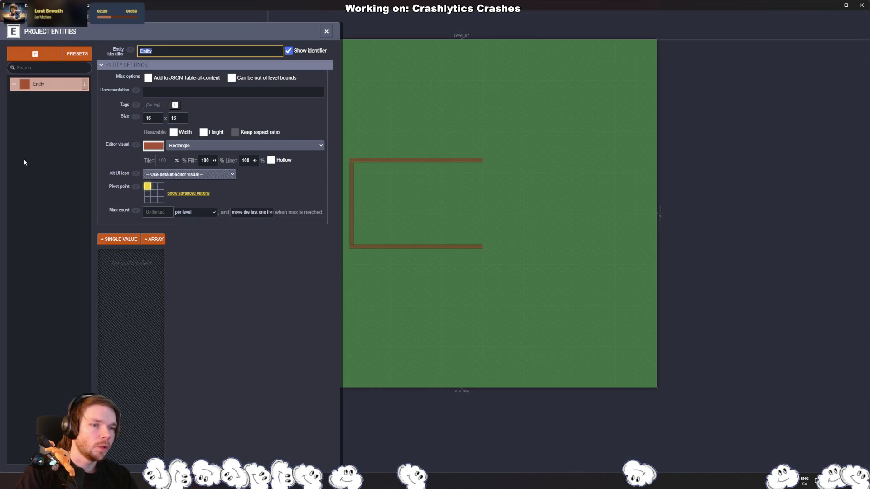
type("StartingP")
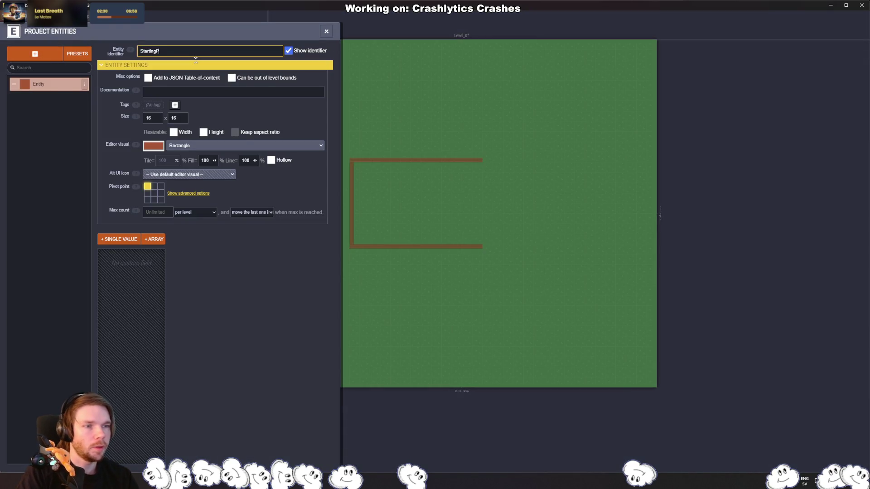
type("ion")
key("Return")
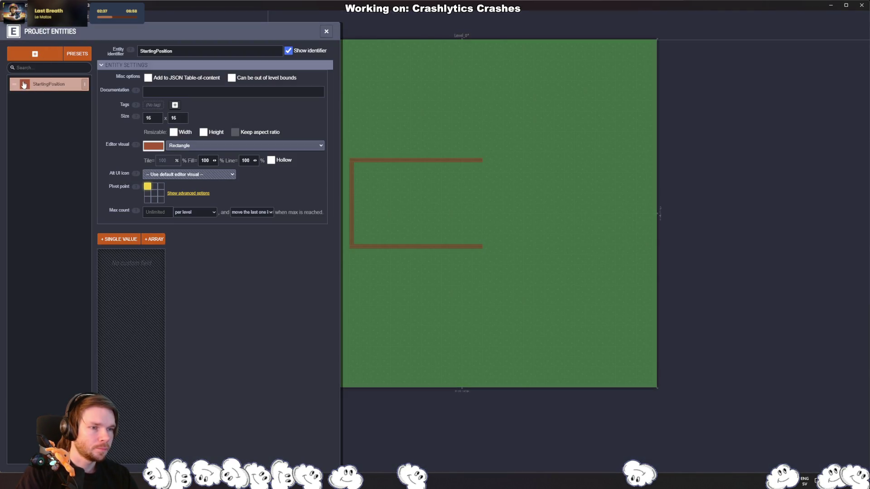
mouse_move(45, 88)
left_mouse_down()
mouse_move(208, 151)
mouse_move(393, 195)
left_mouse_up()
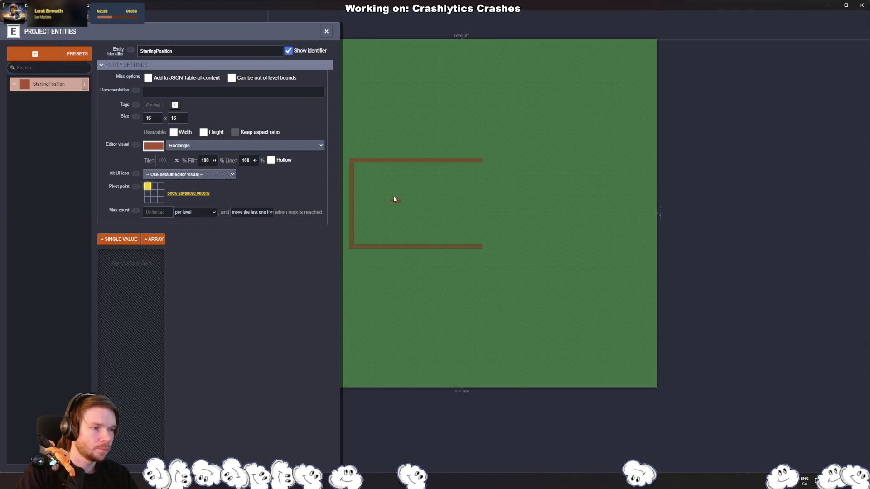
left_click(419, 216)
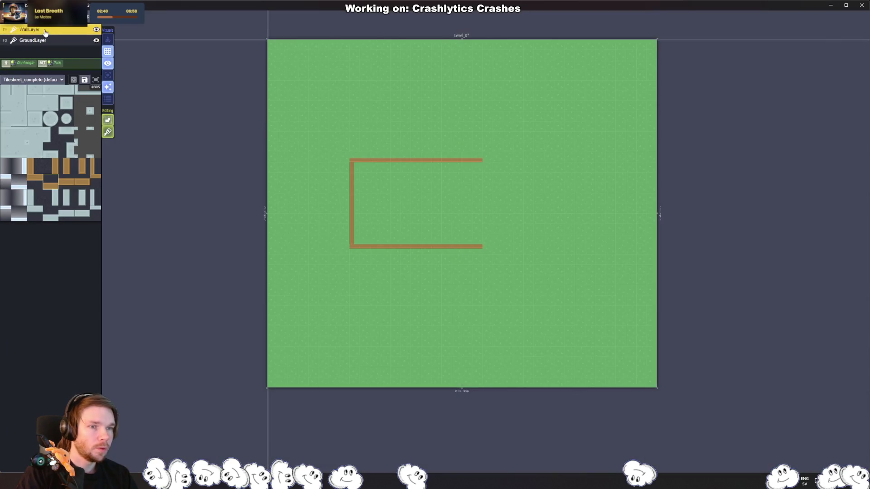
key("F3")
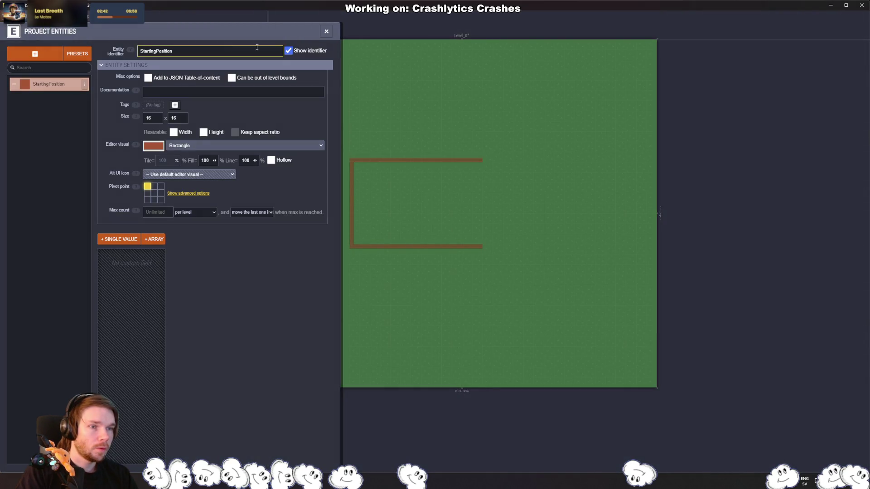
left_click(46, 88)
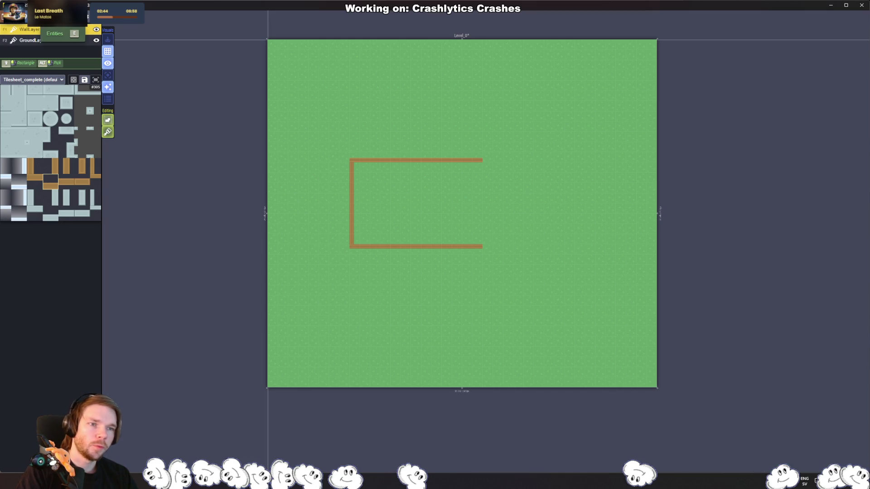
Step: Add an Entities layer above WallLayer in Project Layers
left_click(107, 51)
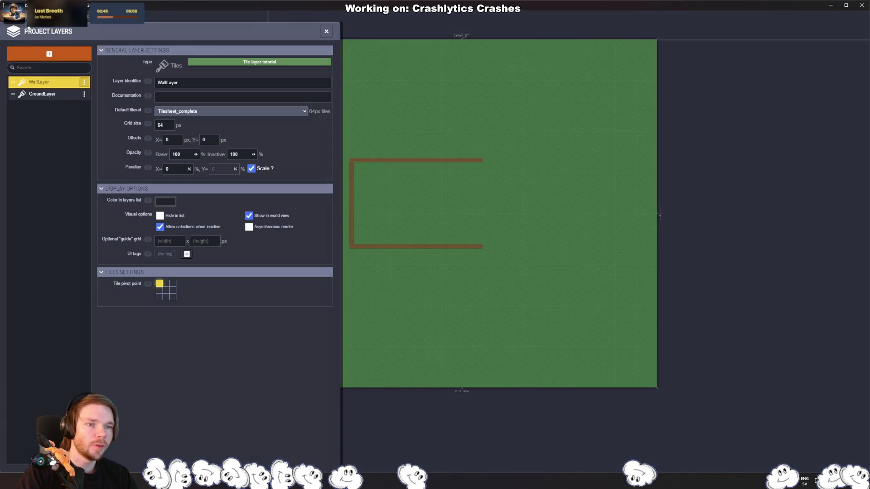
left_click(47, 53)
left_click(91, 125)
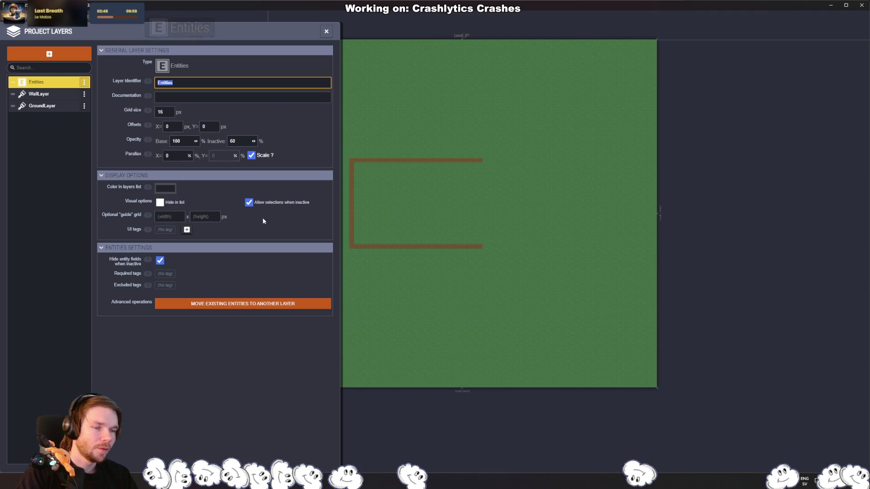
left_click(62, 300)
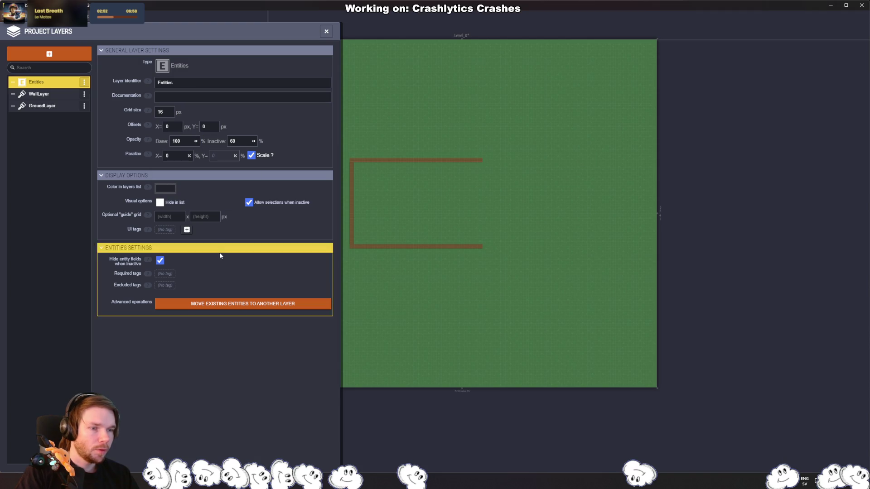
key("Escape")
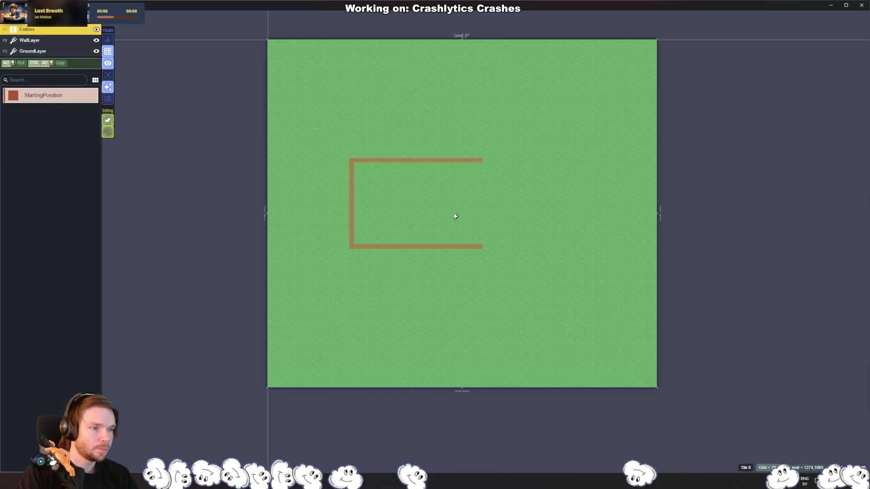
Step: Place the StartingPosition entity inside the walls and save the project
left_click(404, 204)
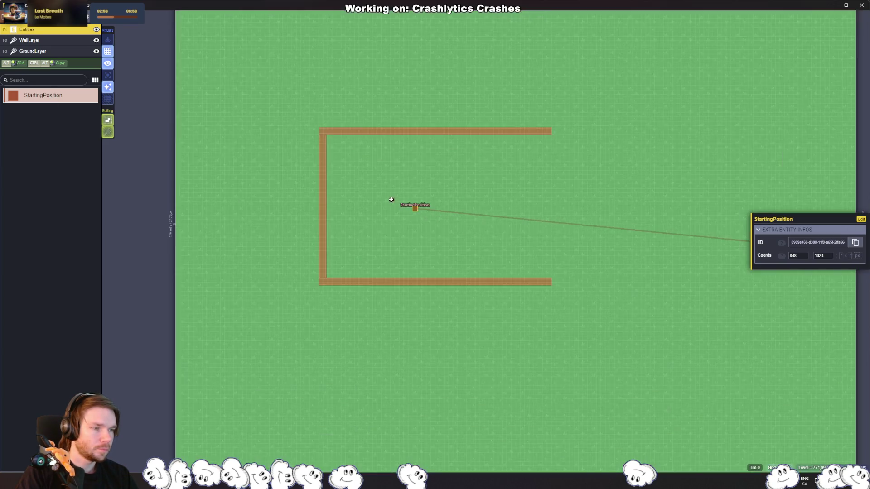
scroll(408, 202, "up", 5)
scroll(361, 226, "down", 3)
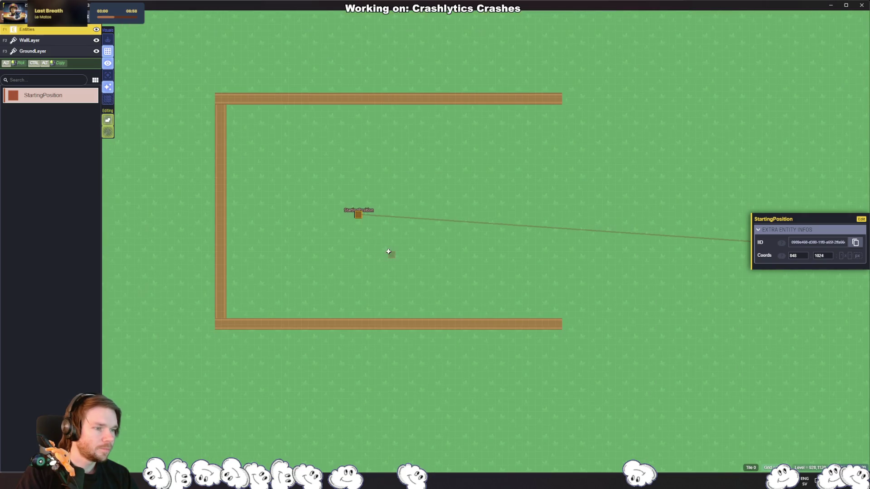
scroll(383, 250, "down", 1)
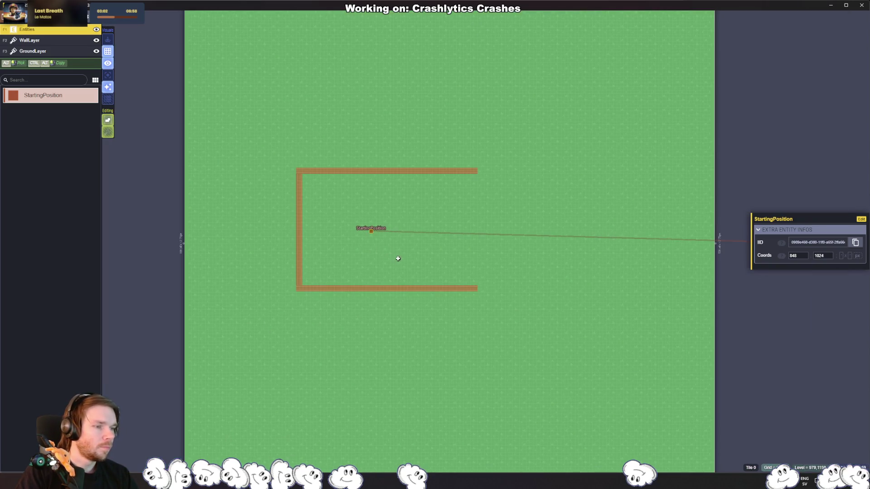
key("ctrl+s")
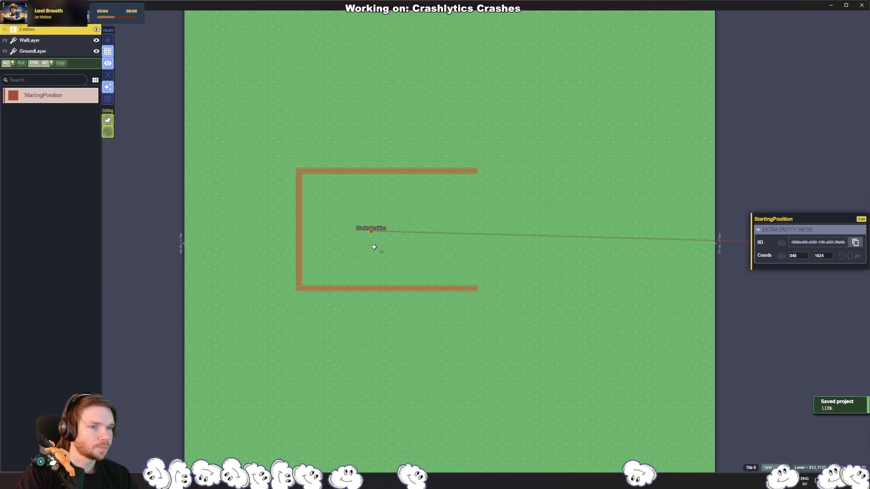
Step: Enable saving levels to separate files with no PNG export, save, and switch to Unity
left_click(2, 17)
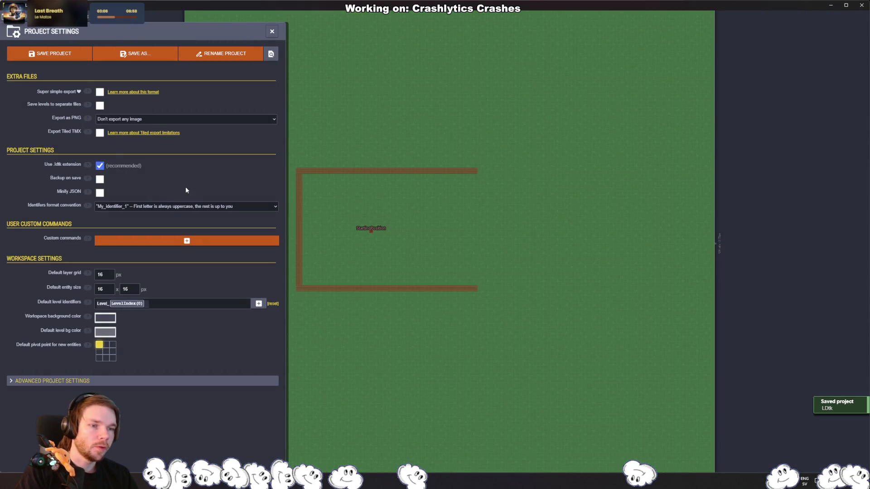
left_click(99, 105)
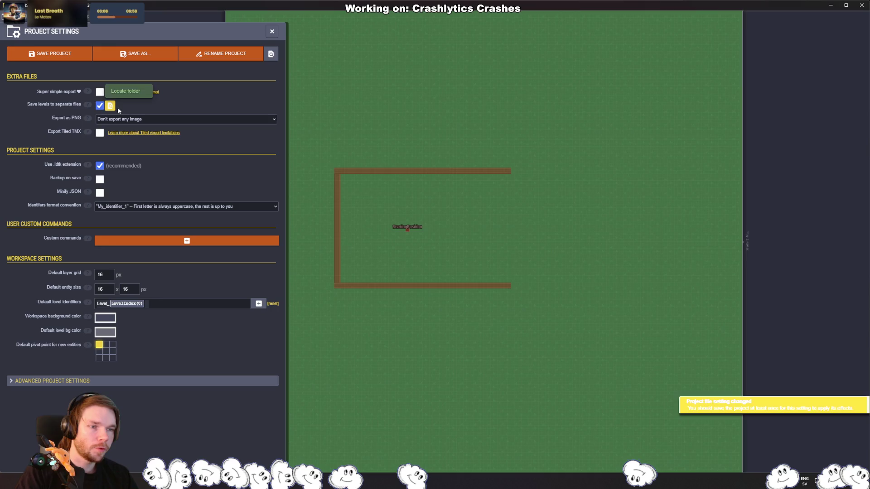
left_click(175, 119)
left_click(15, 138)
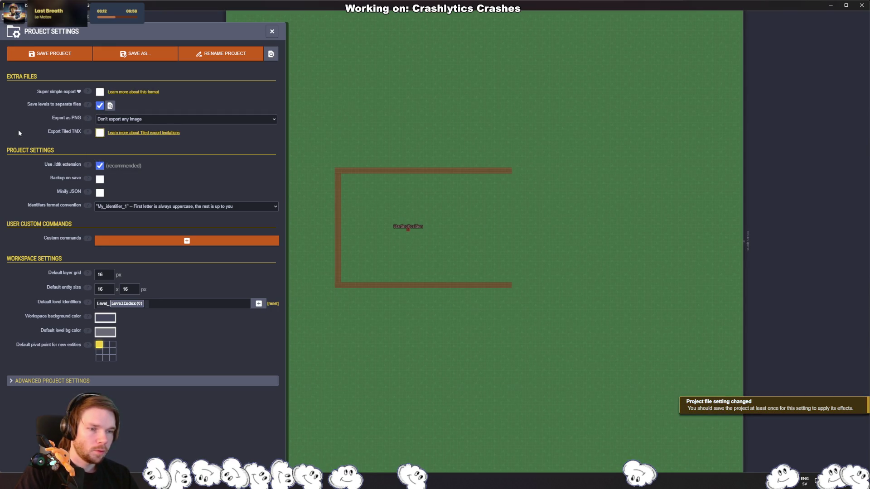
key("ctrl+s")
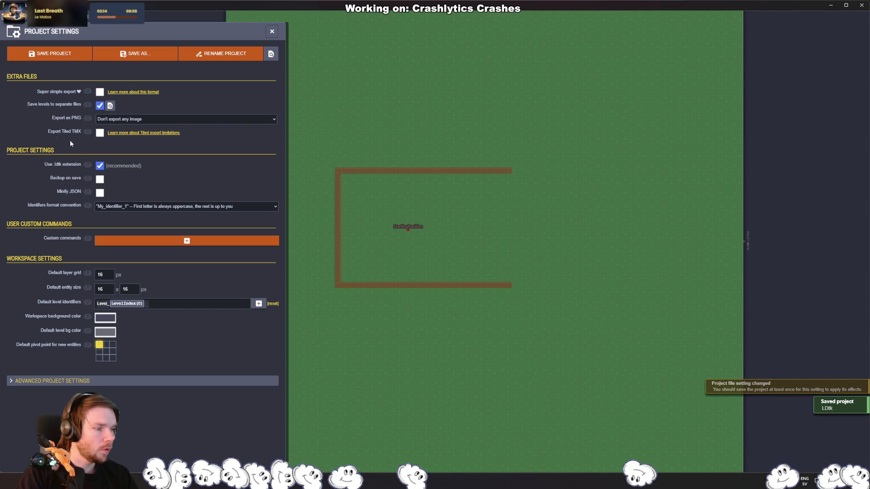
key("alt+Tab")
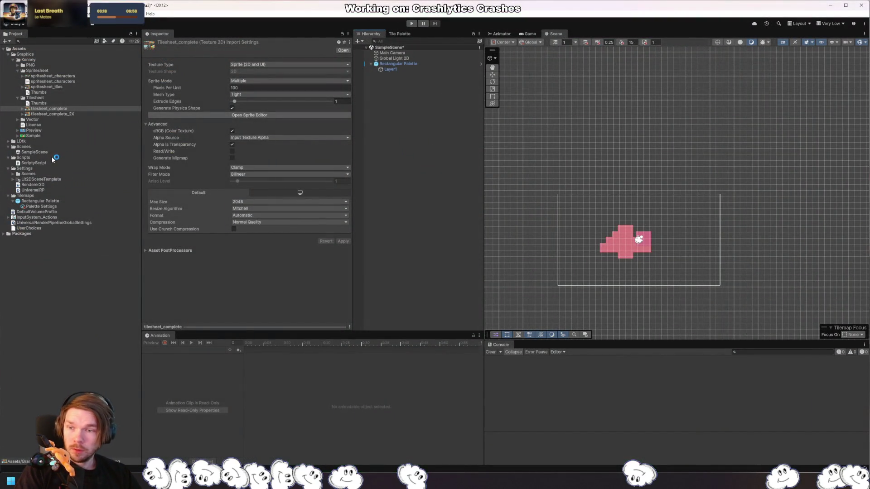
Step: Expand the LDtk assets folder and list Unity Registry packages in the Package Manager
left_click(8, 141)
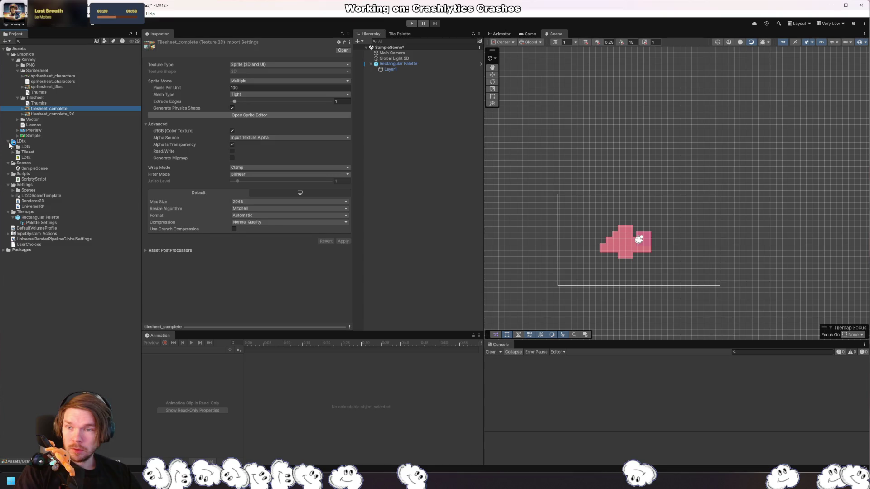
left_click(133, 13)
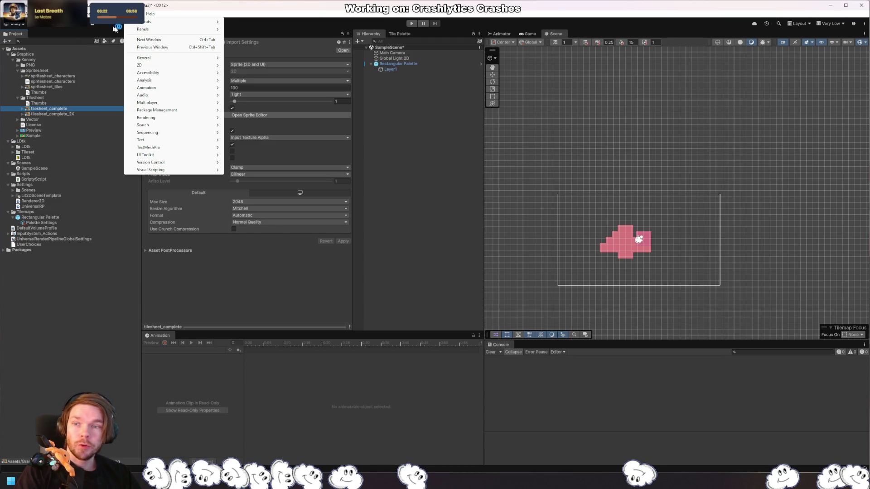
left_click(141, 102)
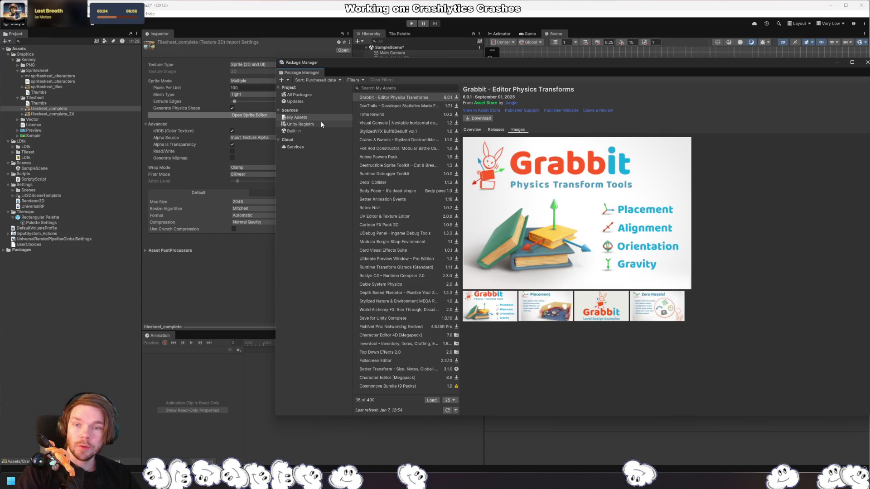
left_click(320, 124)
left_click(285, 80)
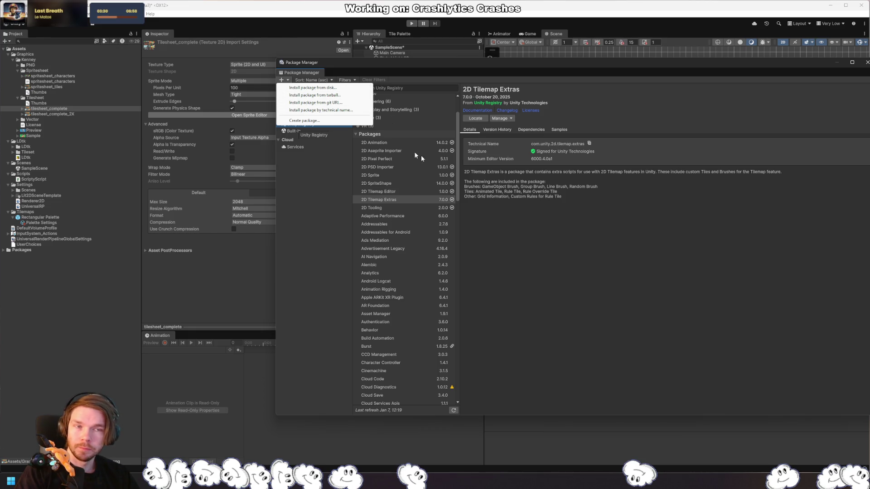
left_click(92, 82)
Step: Open Project Settings from the Edit menu
left_click(7, 14)
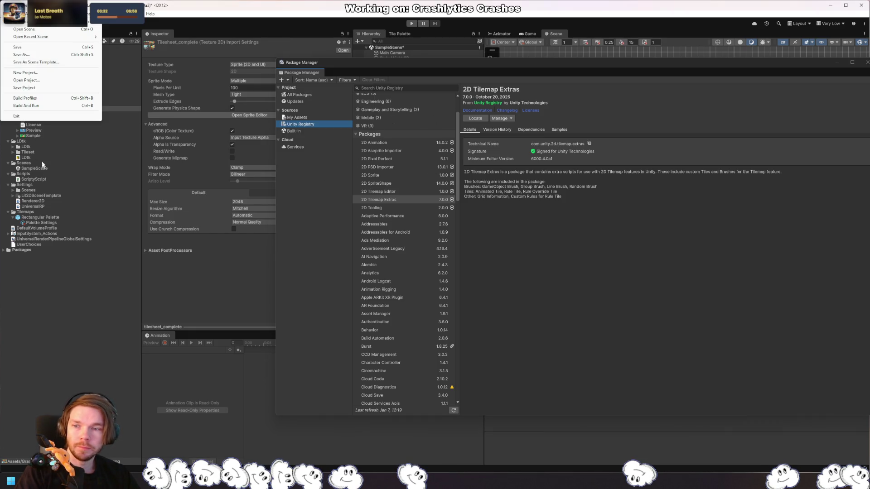
mouse_move(21, 13)
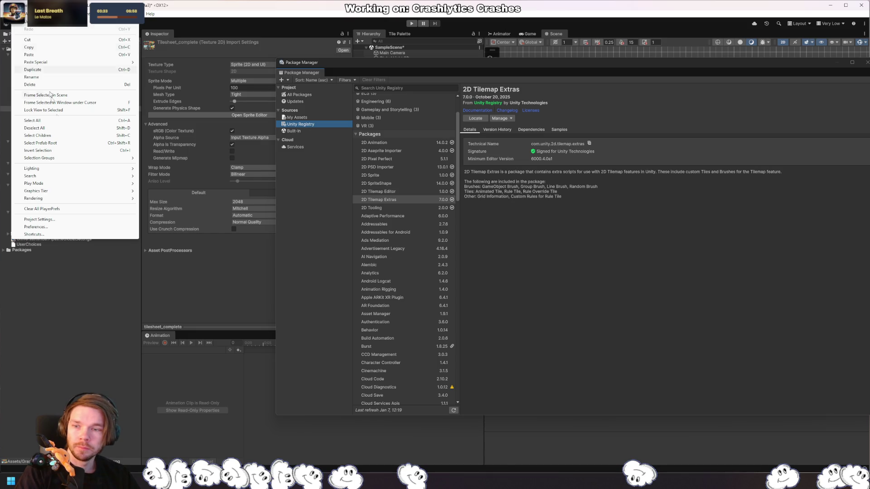
left_click(78, 219)
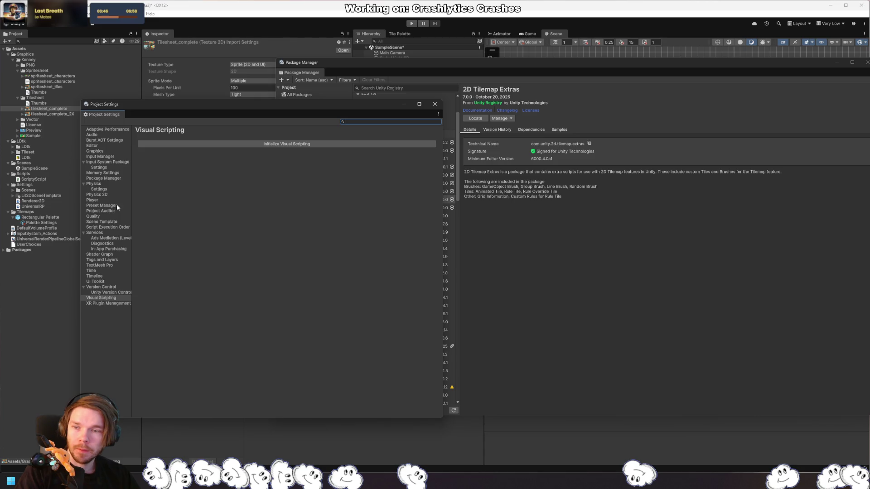
Step: Open Preferences at the Package Manager section showing cache locations
key("alt+e")
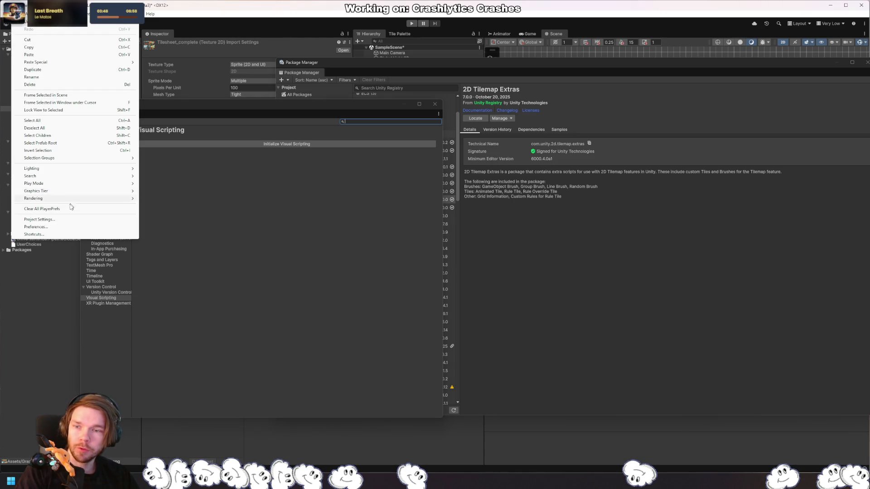
left_click(69, 227)
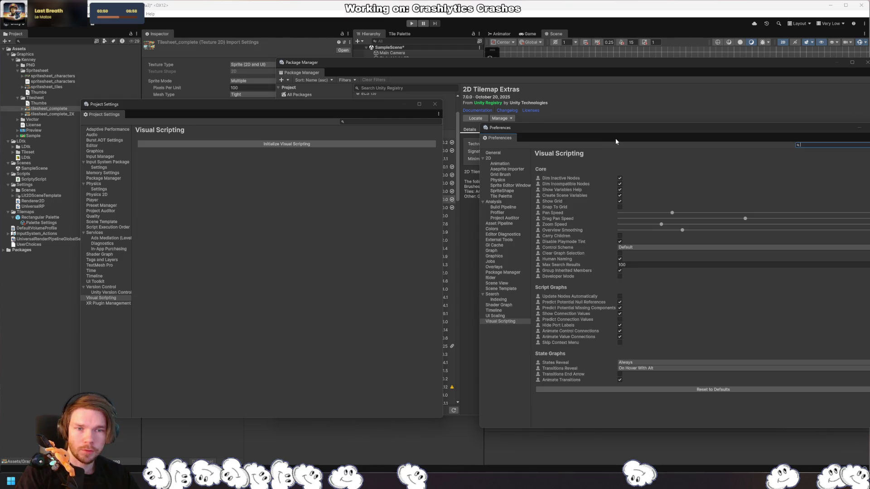
left_click(511, 273)
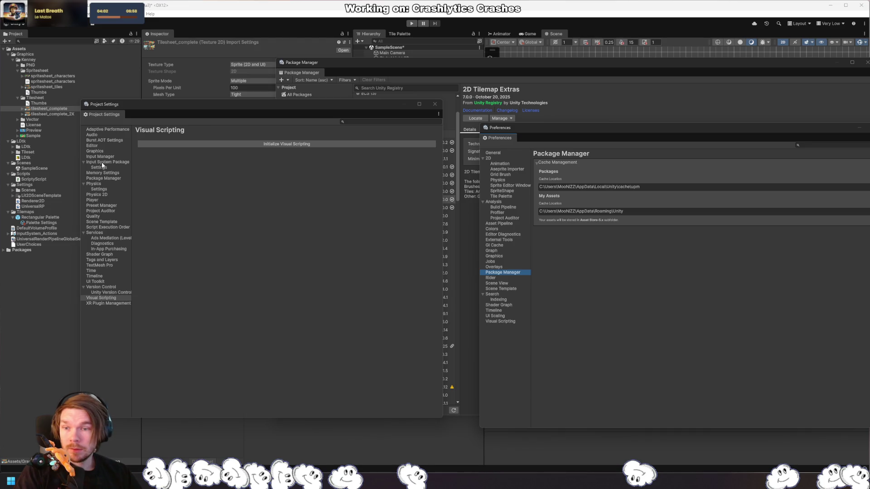
Step: Show the Package Manager page of Project Settings with its Scoped Registries
left_click(120, 162)
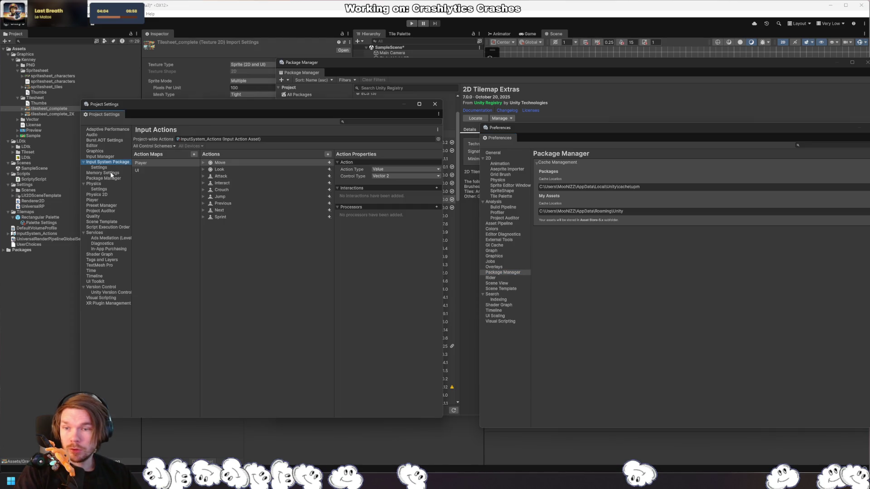
left_click(112, 173)
left_click(113, 179)
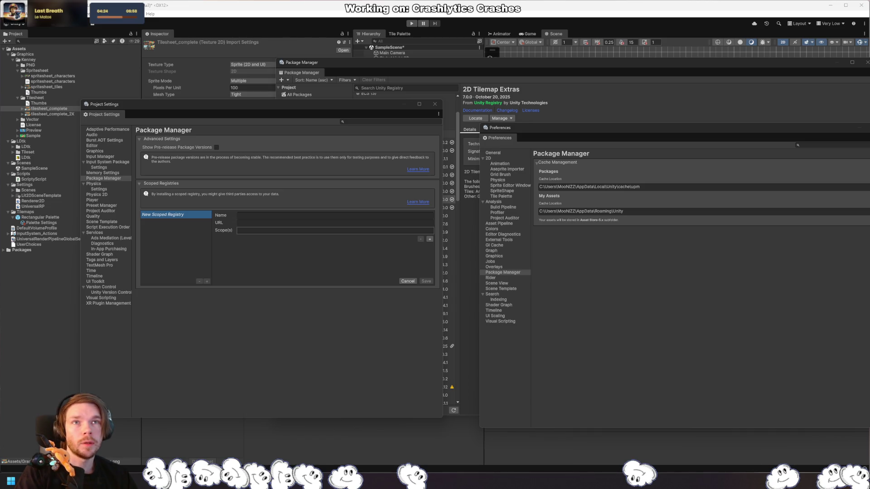
left_click(273, 216)
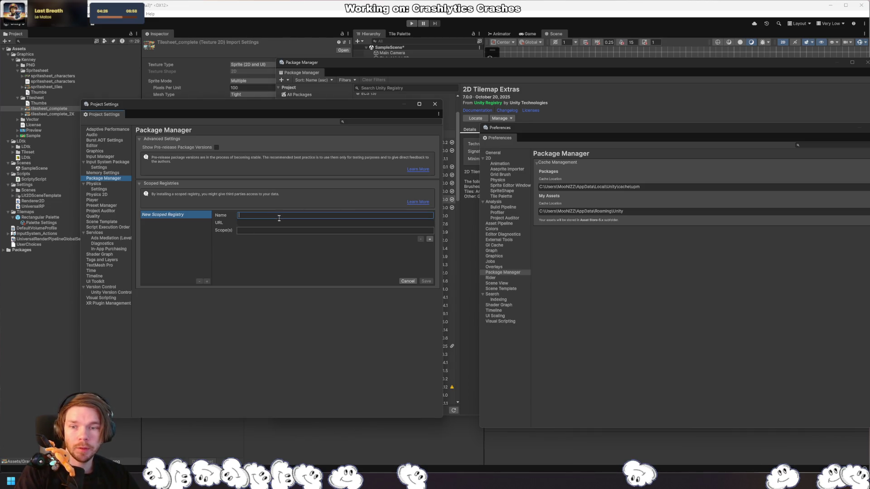
left_click(273, 223)
type("https://package.openupm.com")
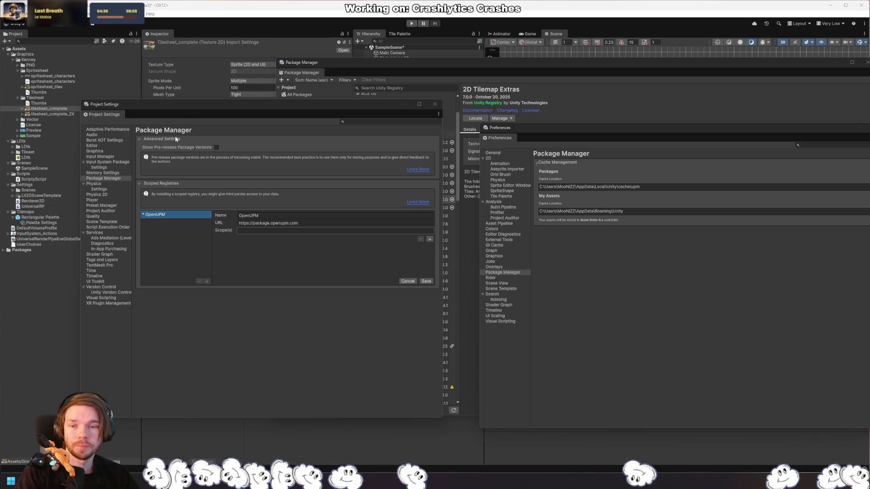
left_click(322, 230)
type("com.cammin.ldtkunity")
left_click(429, 282)
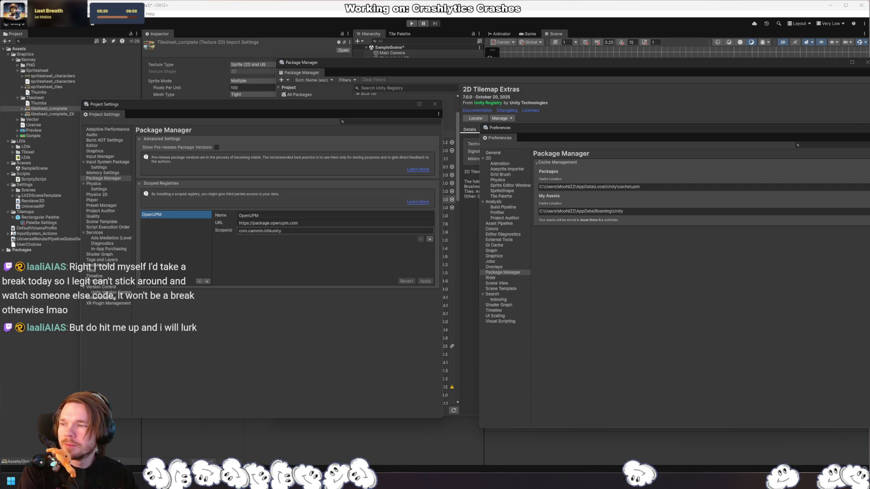
mouse_move(869, 271)
left_mouse_down()
mouse_move(580, 245)
mouse_move(784, 141)
mouse_move(489, 112)
mouse_move(493, 117)
left_mouse_up()
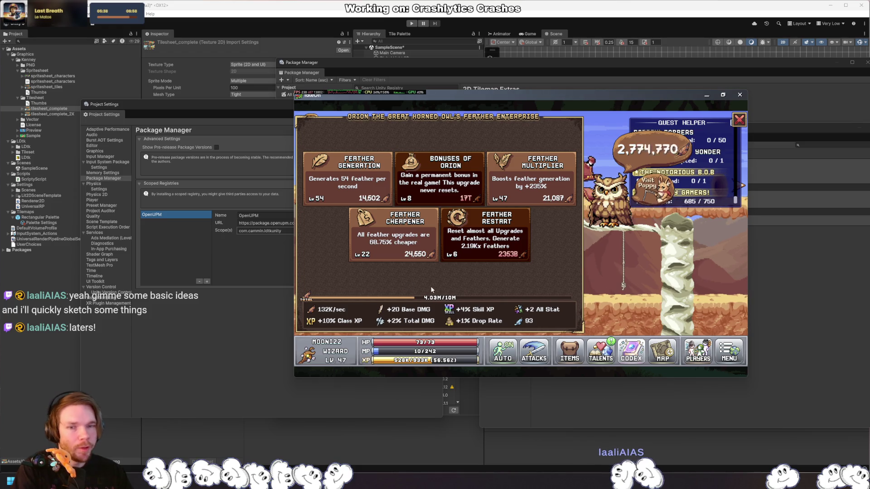
Step: Buy several Feather Generation, Feather Multiplier and Feather Cheapener upgrade levels
left_click(362, 195)
left_click(362, 195)
left_click(363, 195)
left_click(366, 196)
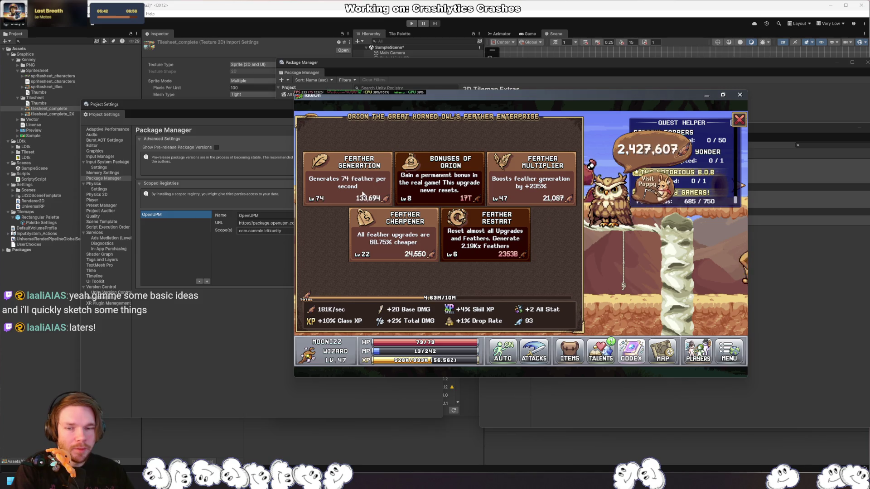
left_click(369, 195)
left_click(372, 196)
left_click(372, 196)
left_click(373, 195)
left_click(372, 195)
left_click(372, 196)
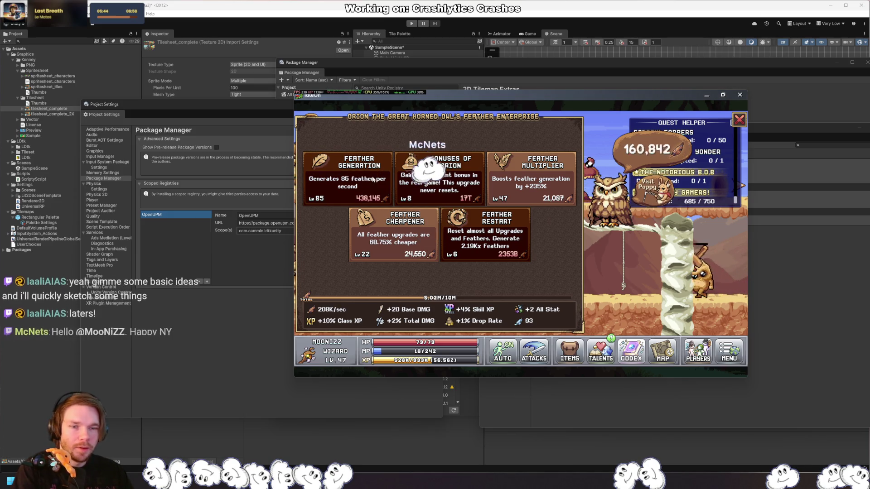
left_click(535, 176)
left_click(535, 177)
left_click(535, 176)
left_click(534, 181)
left_click(535, 186)
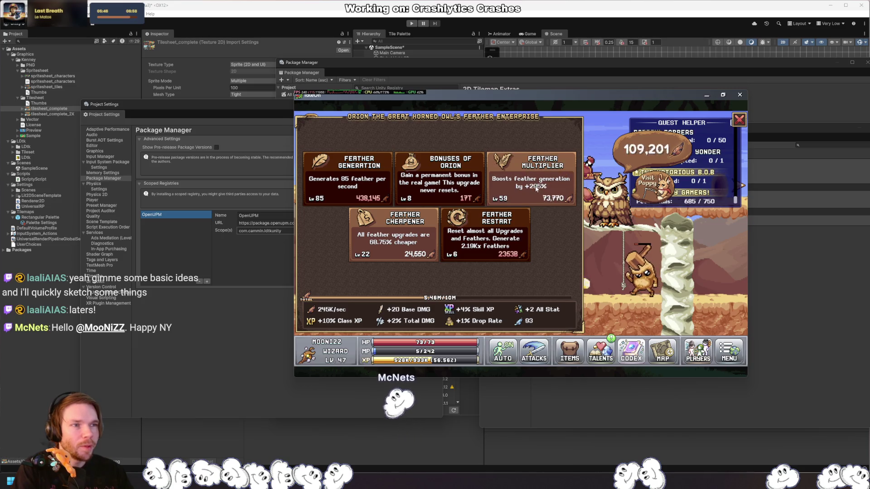
left_click(534, 190)
left_click(534, 194)
left_click(532, 191)
left_click(532, 191)
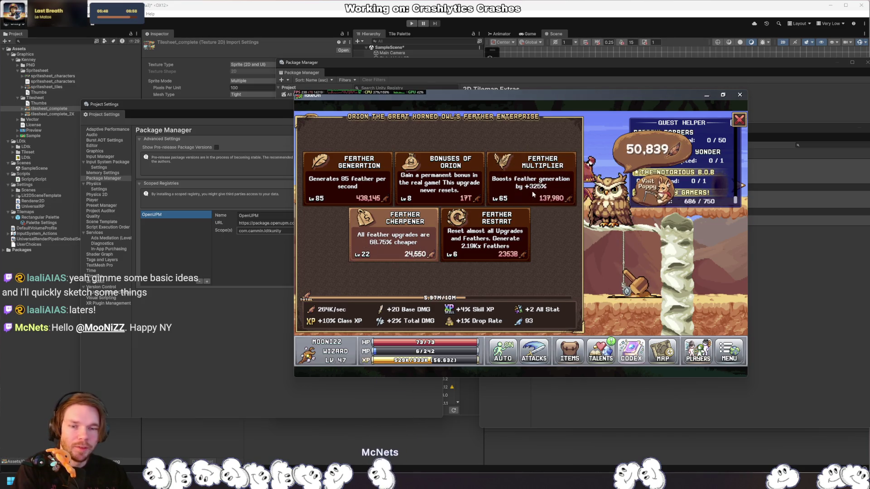
left_click(412, 239)
left_click(413, 240)
left_click(413, 240)
left_click(413, 240)
left_click(413, 240)
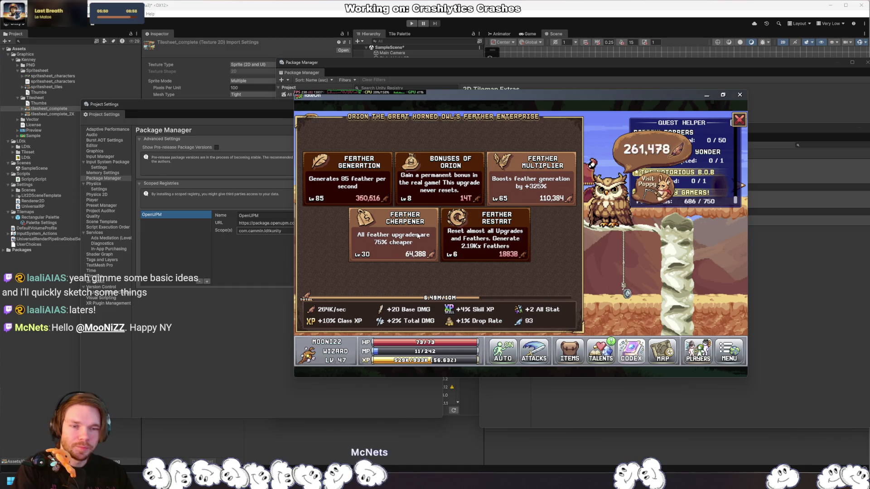
left_click(413, 240)
left_click(413, 240)
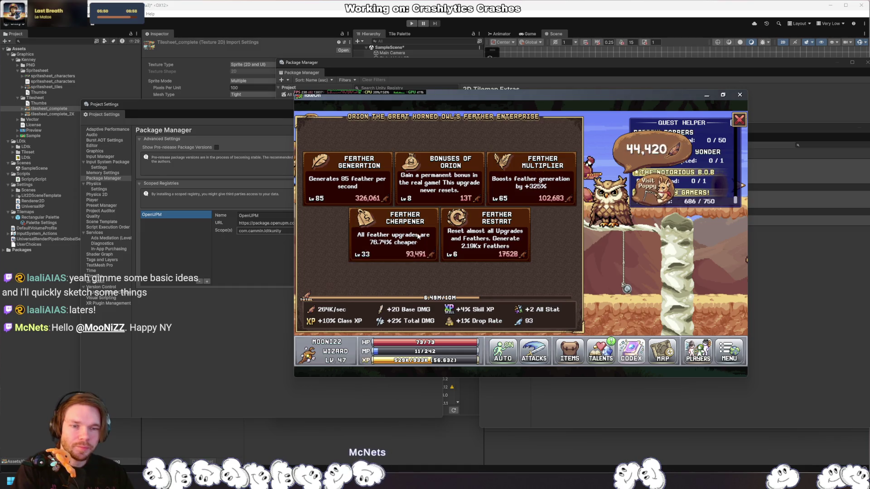
Step: Raise Feather Multiplier to level 77 and Feather Generation to level 88
left_click(543, 196)
left_click(543, 196)
left_click(546, 198)
left_click(546, 198)
left_click(527, 193)
left_click(527, 193)
left_click(526, 192)
left_click(527, 192)
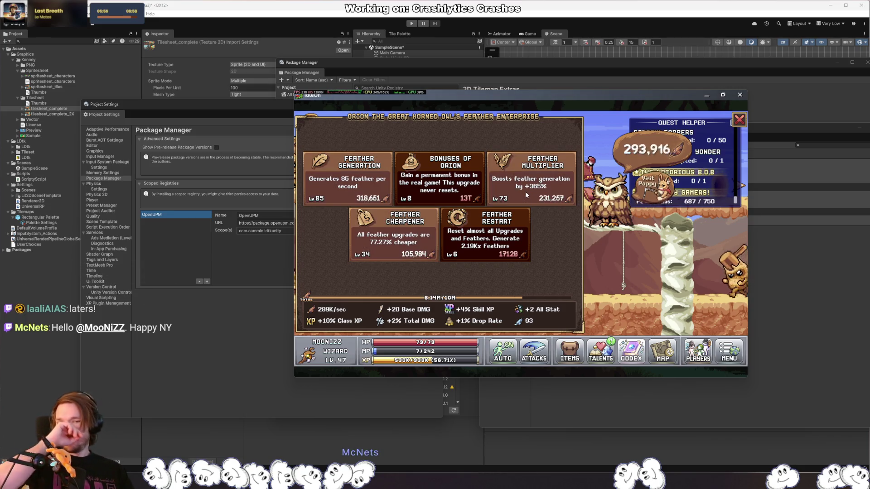
left_click(526, 191)
left_click(526, 189)
left_click(525, 190)
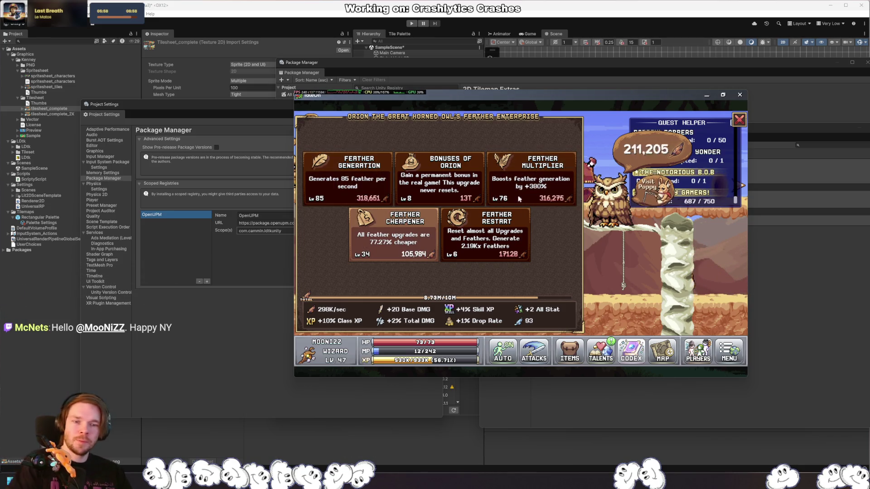
left_click(363, 187)
left_click(370, 182)
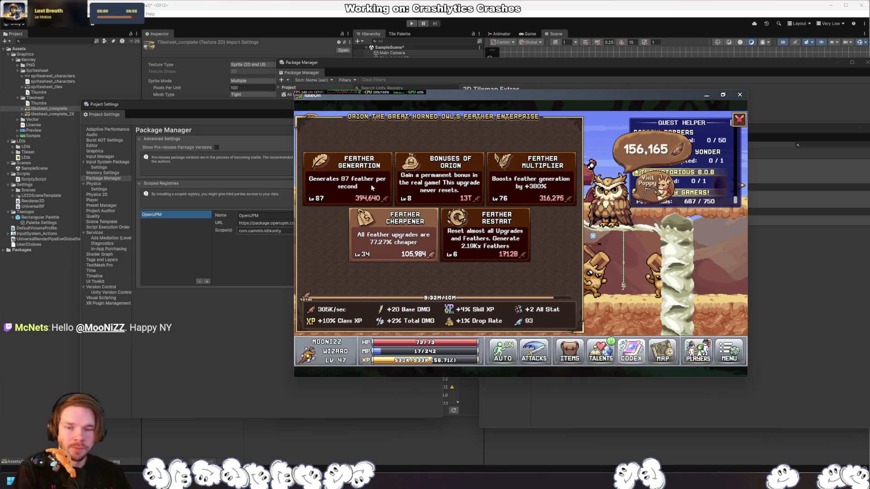
left_click(528, 190)
left_click(364, 181)
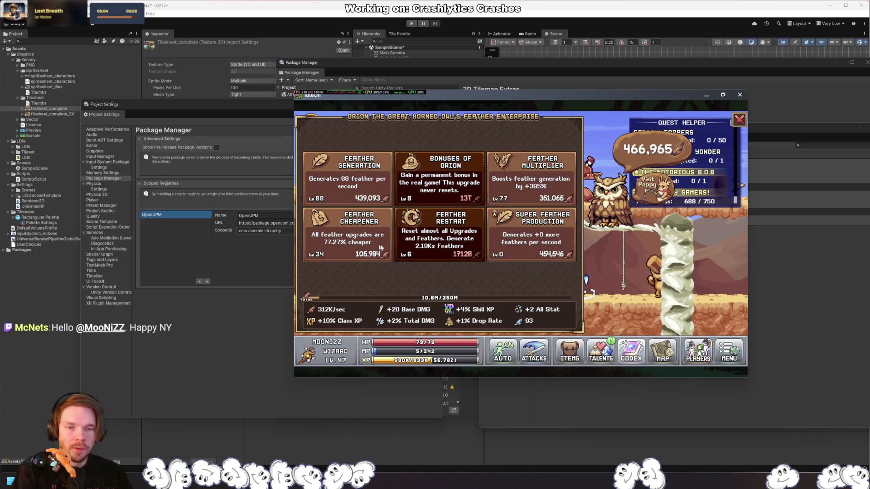
Step: Raise Super Feather Production from 0 to level 15, with Feather Multiplier at 79
left_click(533, 247)
left_click(532, 255)
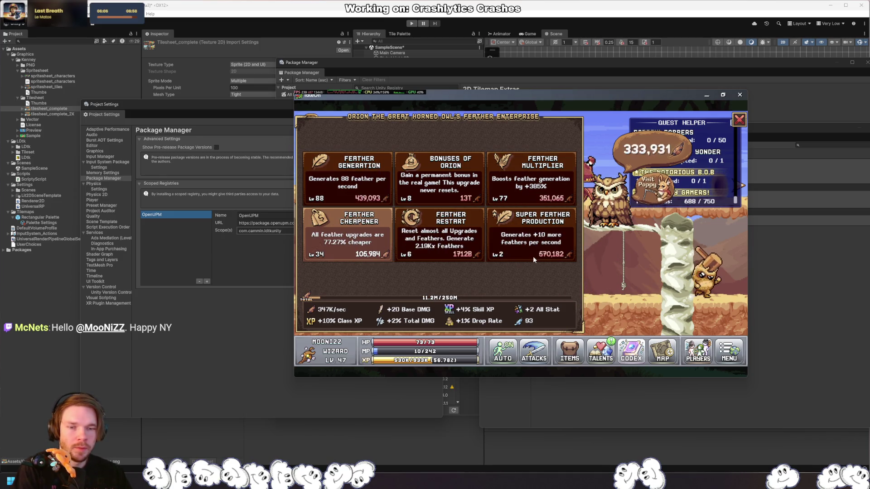
left_click(543, 256)
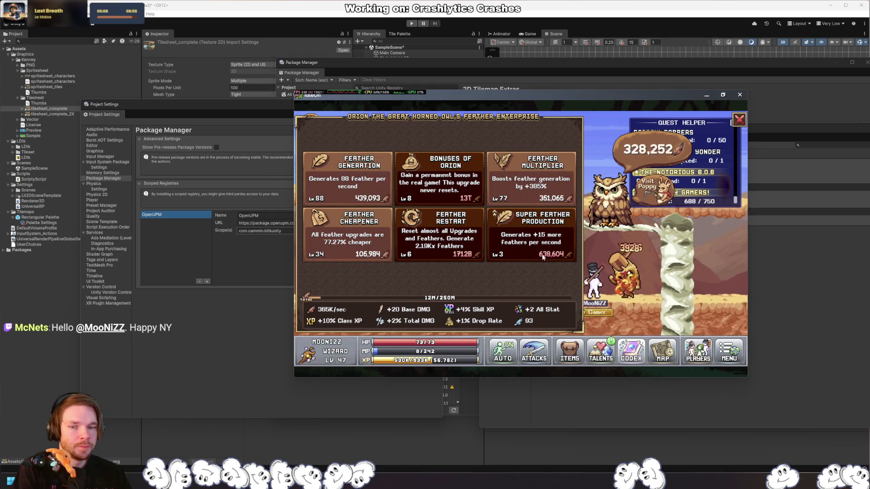
left_click(542, 257)
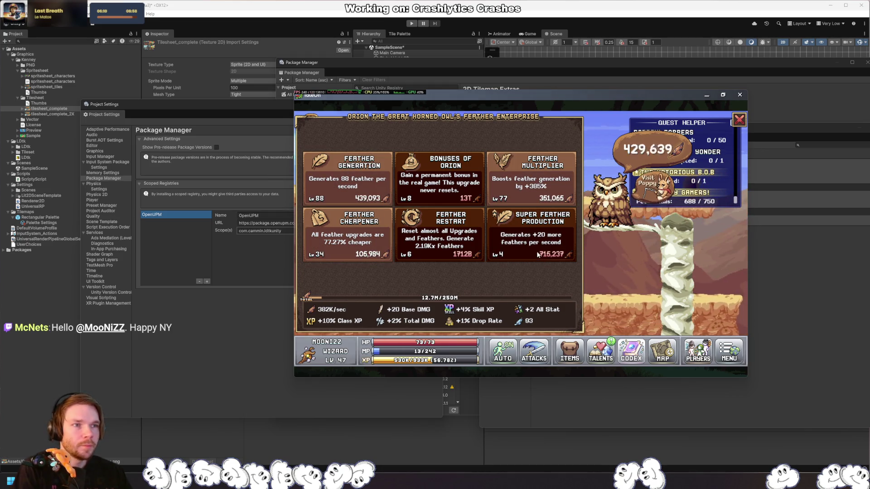
left_click(536, 254)
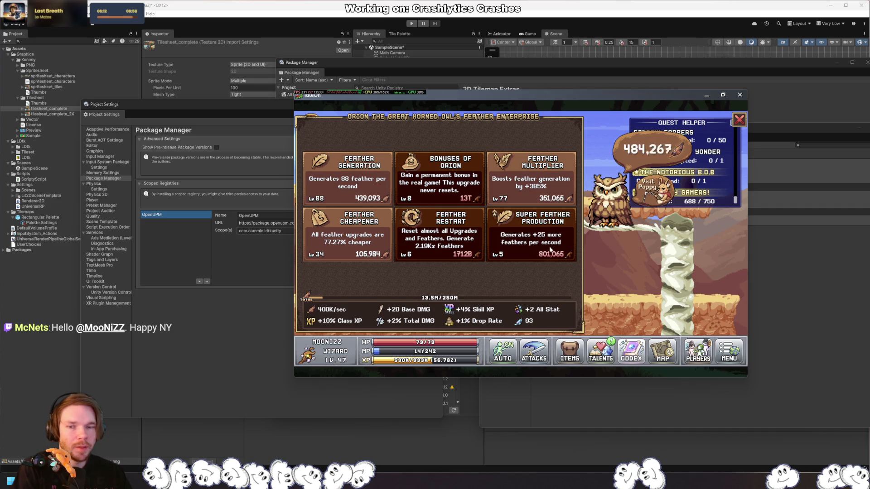
left_click(534, 251)
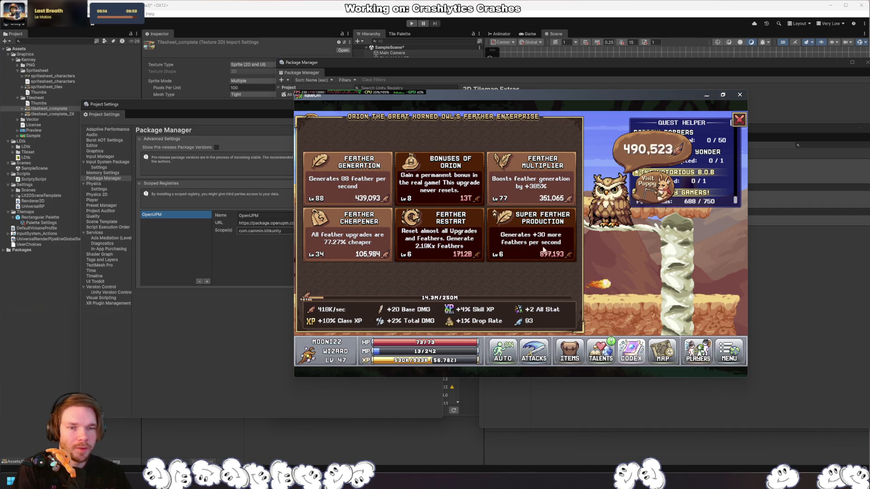
left_click(527, 188)
left_click(527, 188)
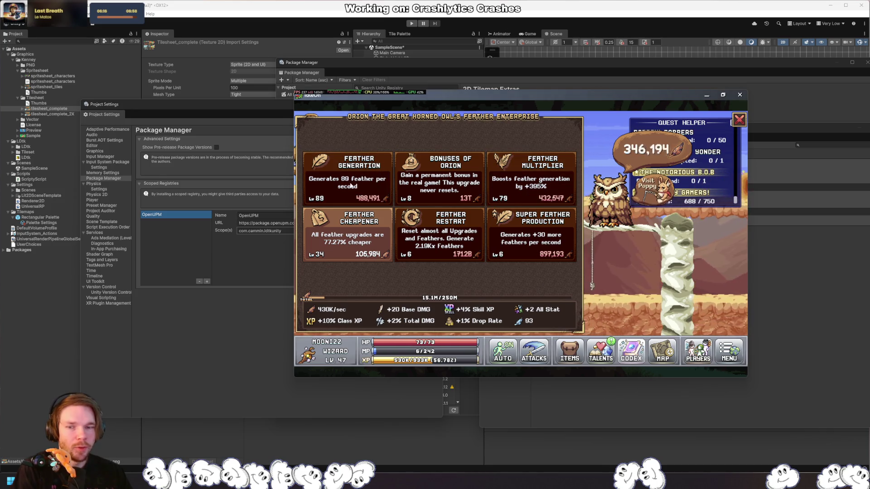
left_click(535, 256)
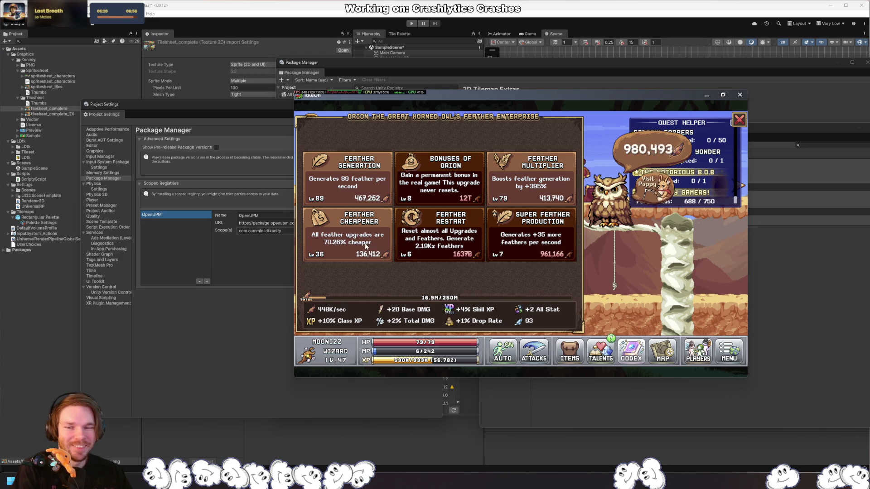
left_click(527, 246)
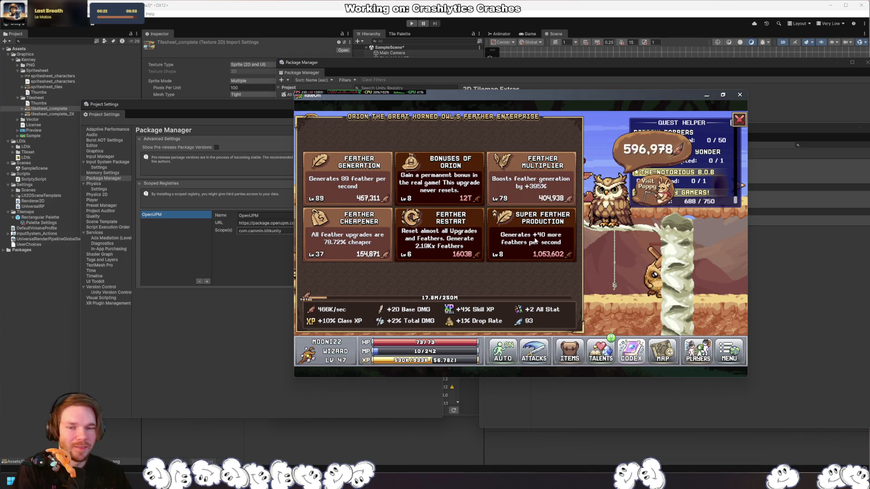
left_click(527, 246)
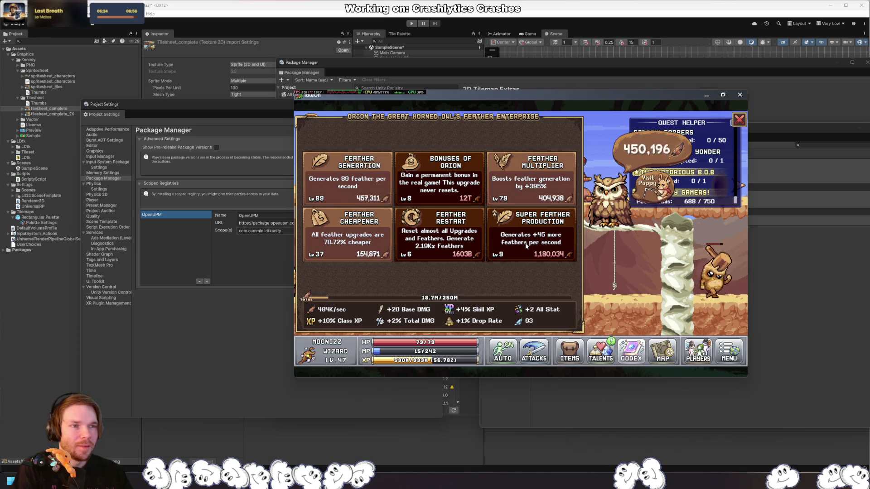
left_click(531, 246)
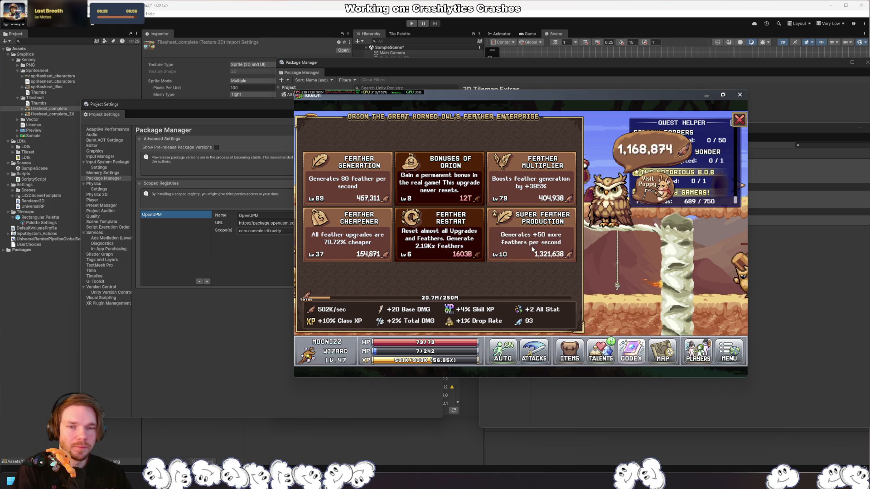
left_click(531, 246)
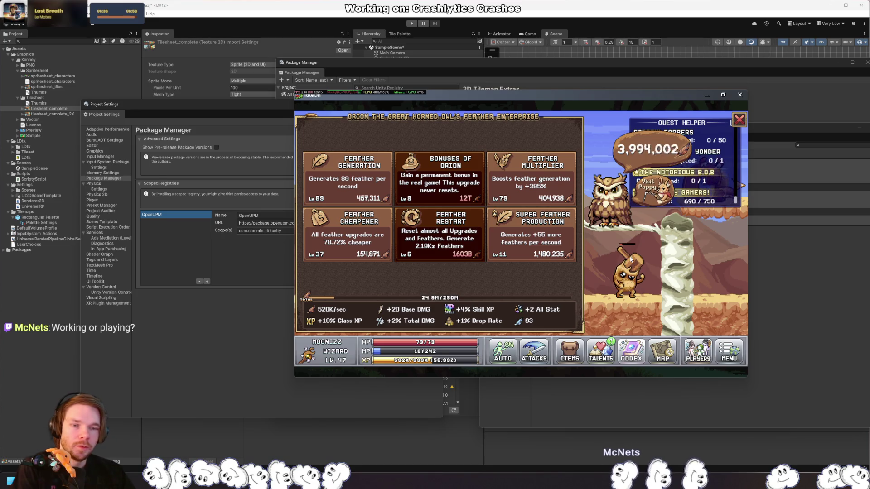
left_click(535, 244)
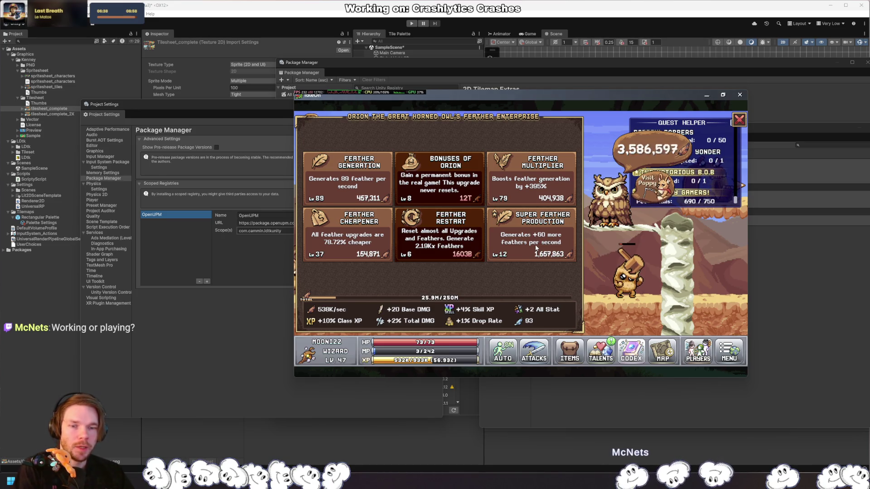
left_click(527, 246)
left_click(527, 245)
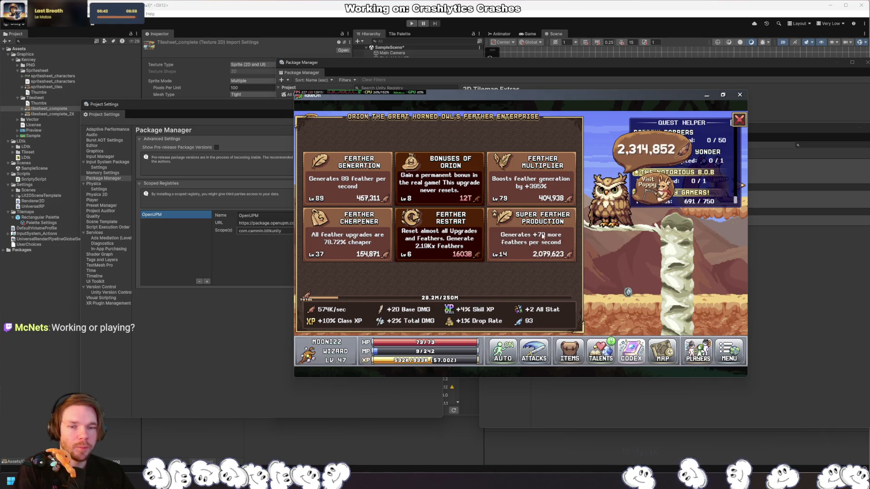
left_click(534, 252)
Step: Push Feather Generation past 92, add Cheapener levels, reach Super Feather Production 17, then close the panel
left_click(356, 186)
left_click(356, 186)
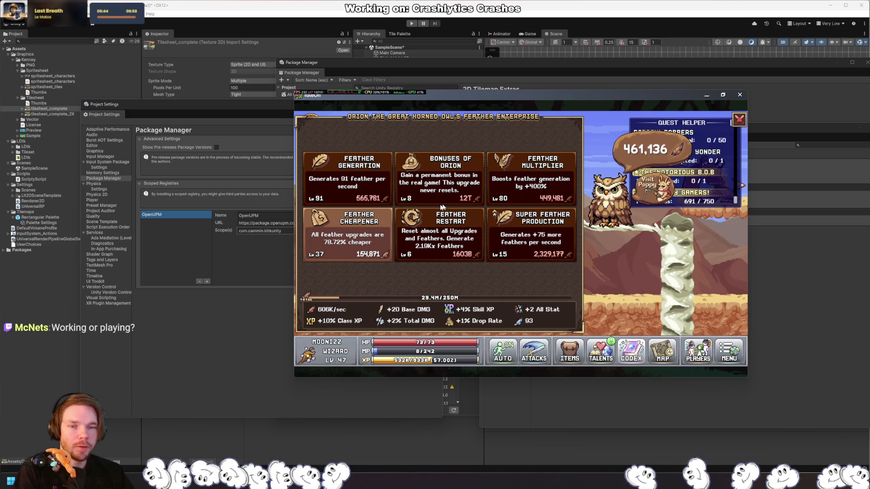
left_click(357, 185)
left_click(348, 236)
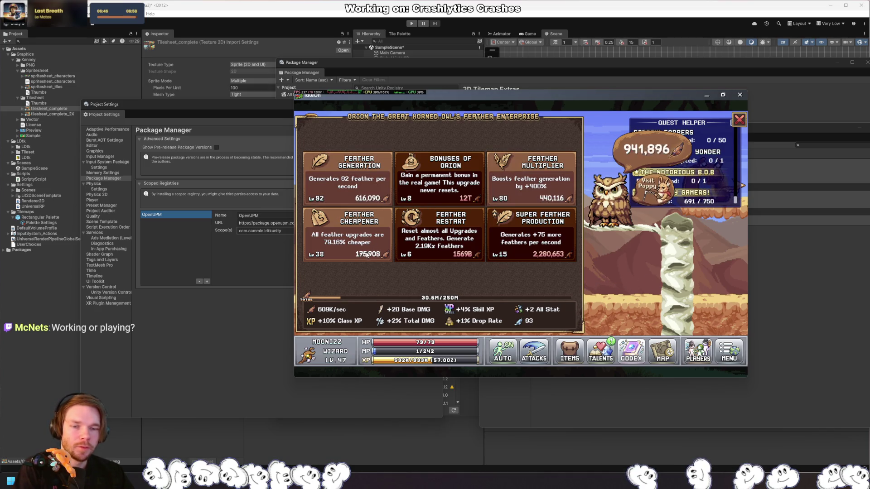
left_click(358, 238)
left_click(358, 237)
left_click(358, 238)
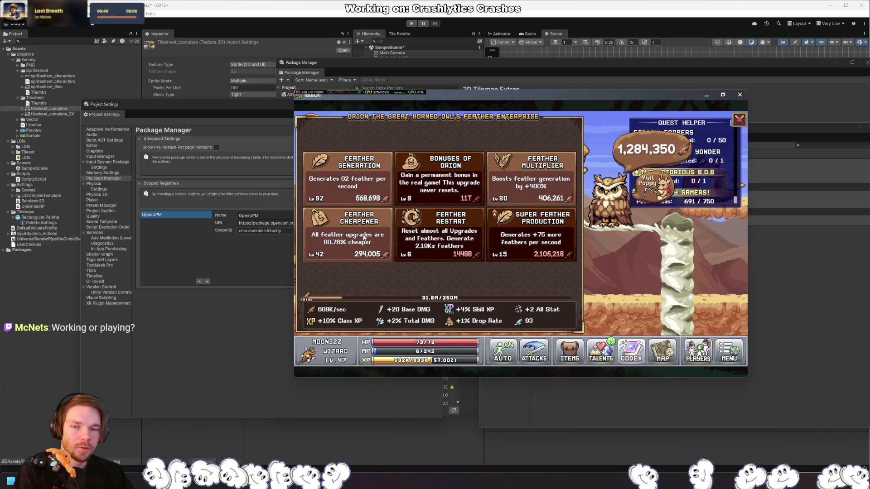
left_click(362, 241)
left_click(362, 241)
left_click(362, 241)
left_click(362, 241)
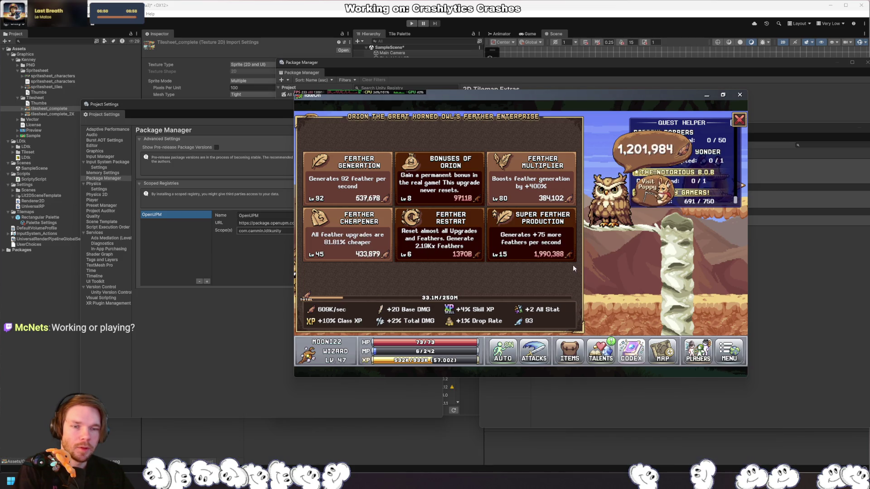
left_click(524, 240)
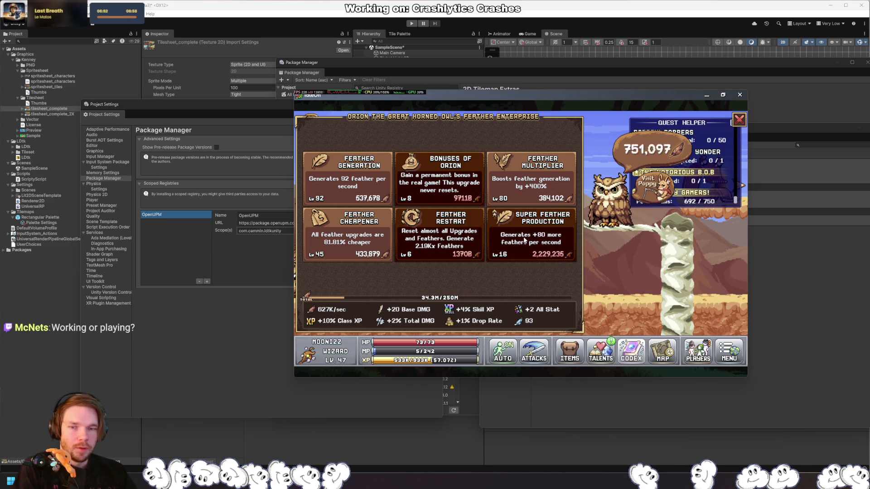
left_click(549, 252)
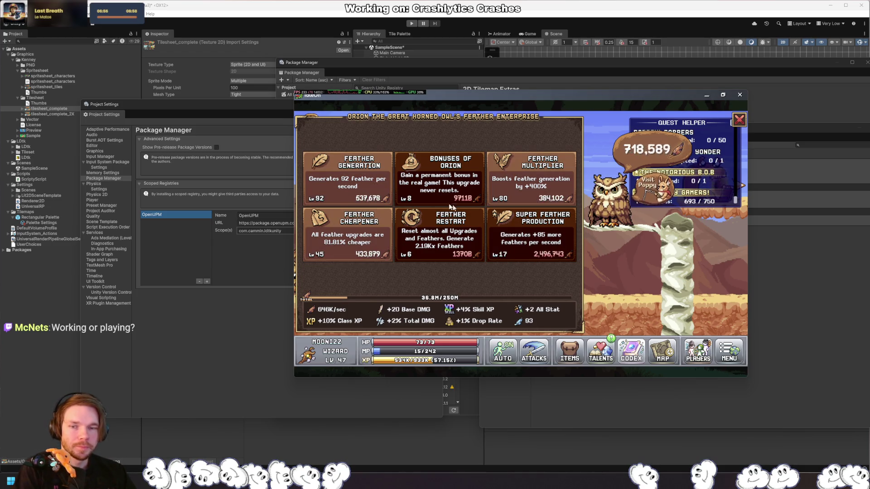
left_click(361, 187)
left_click(360, 186)
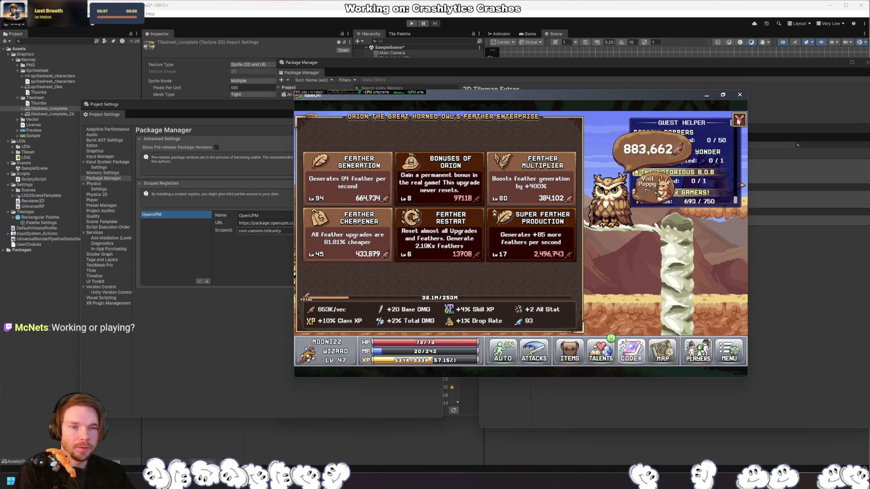
left_click(565, 113)
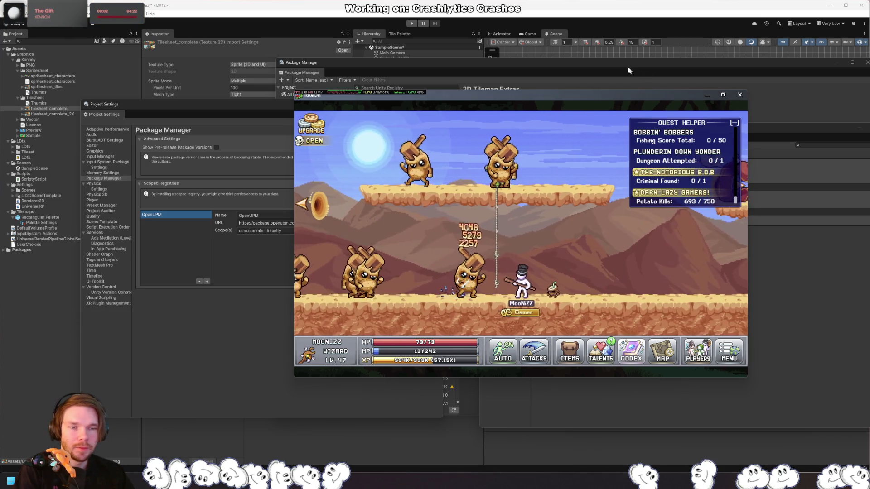
Step: Alt-Tab away from the game back to the Unity editor windows
key("alt+Tab")
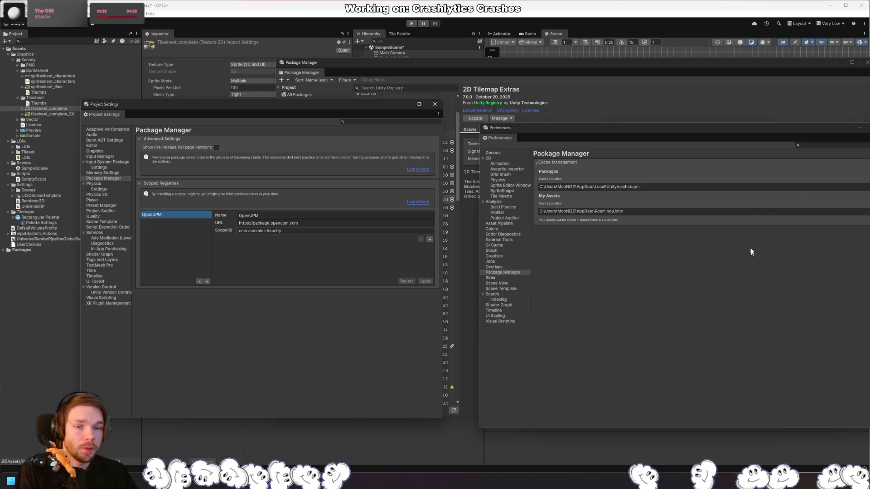
Step: Close the Preferences and Project Settings windows
left_click(392, 240)
left_click(371, 245)
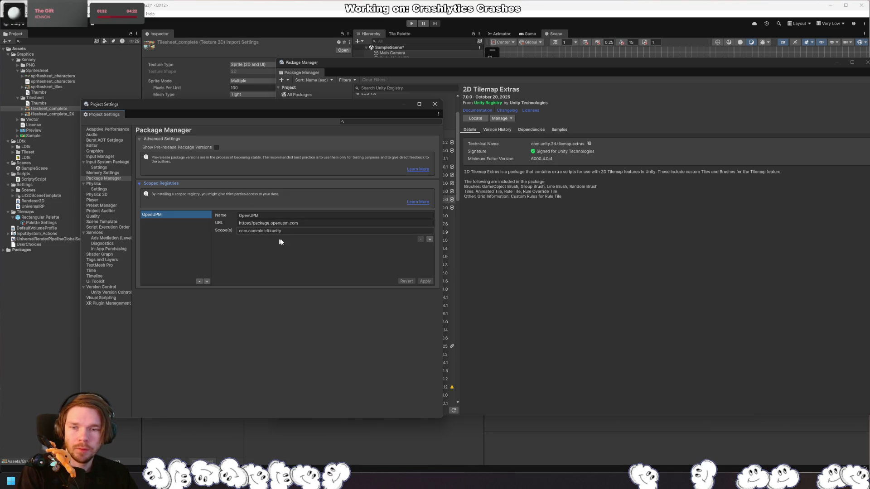
key("ctrl+w")
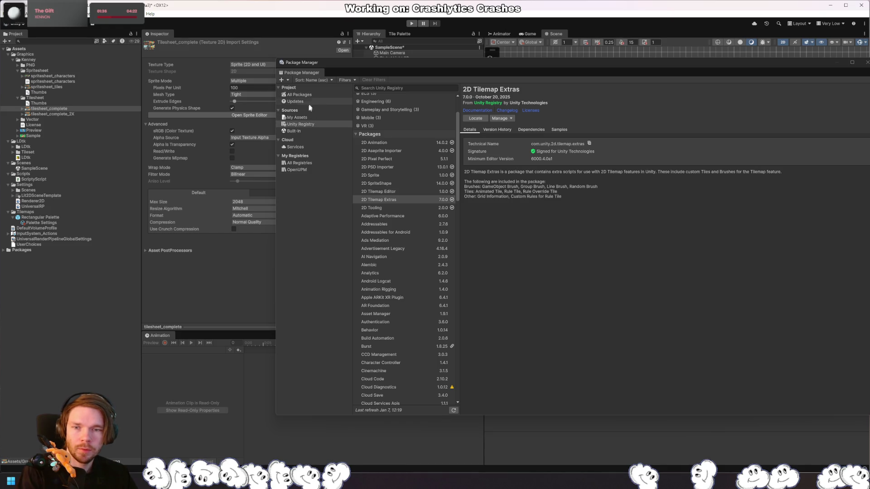
Step: Install LDtk to Unity 6.12.0 from the OpenUPM registry, accepting the unsigned package
left_click(296, 170)
left_click(384, 106)
left_click(479, 119)
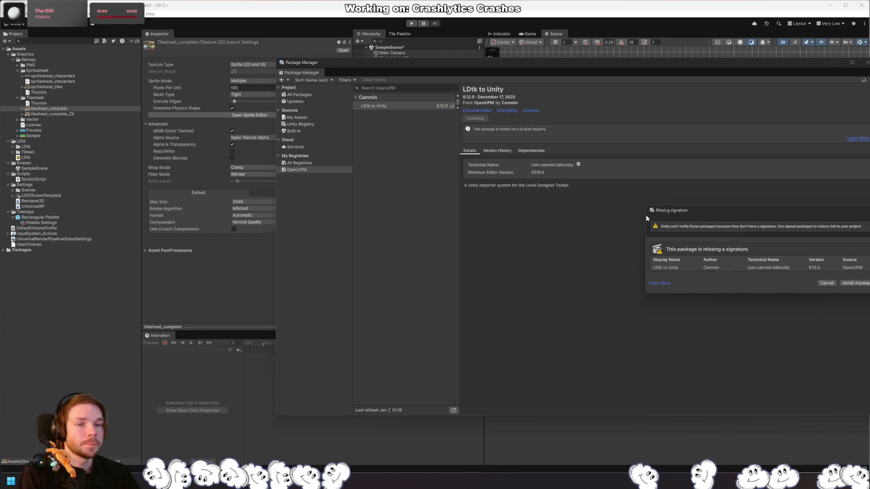
left_click(852, 283)
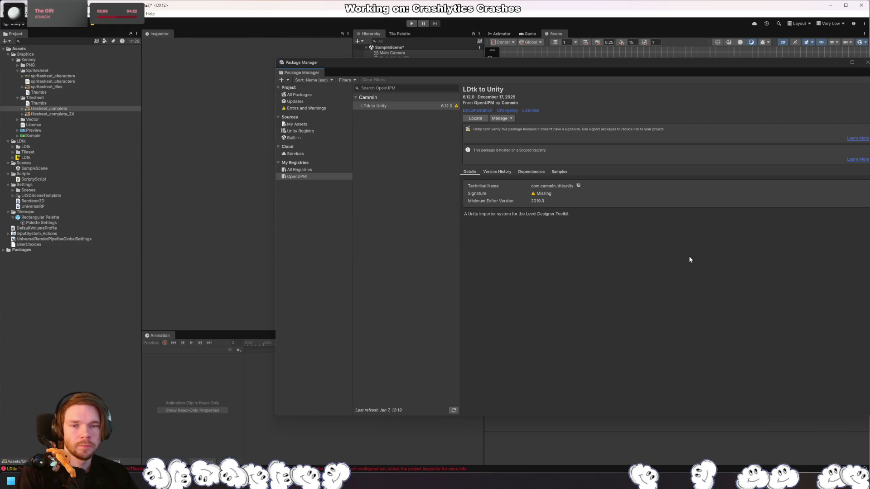
Step: Copy the LDtk importer's required export command and add a blank custom command in LDtk
left_click(867, 62)
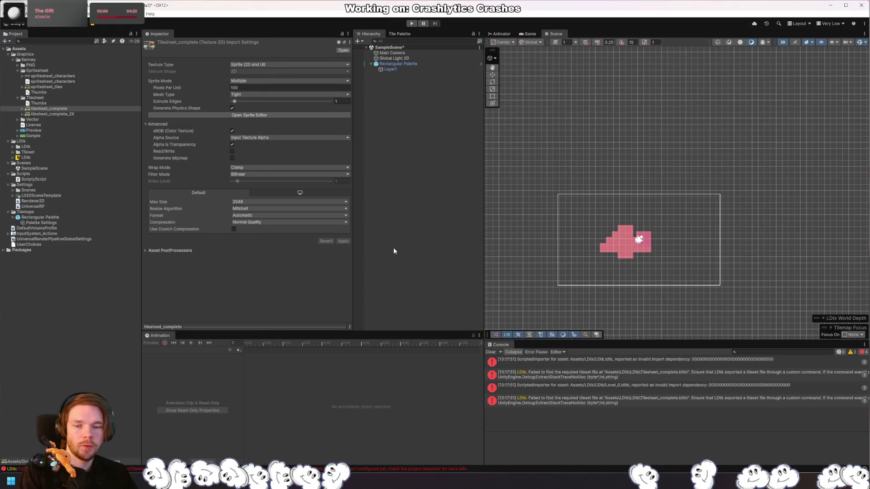
left_click(621, 365)
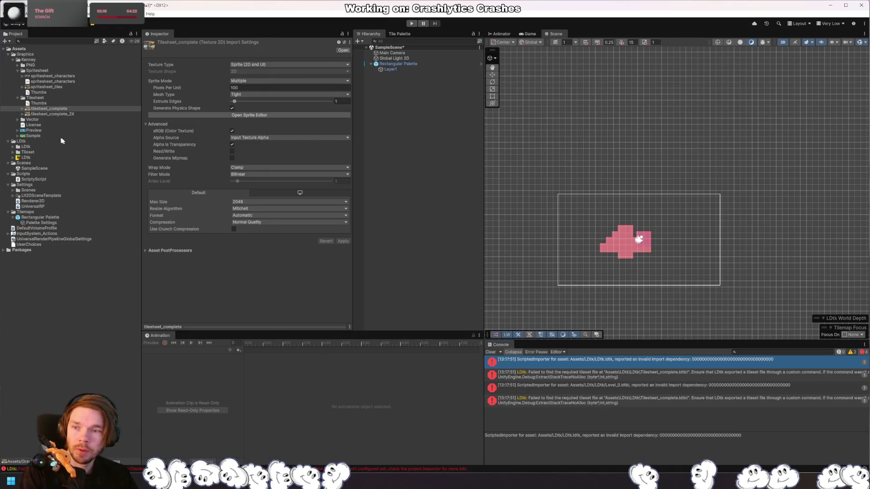
left_click(27, 157)
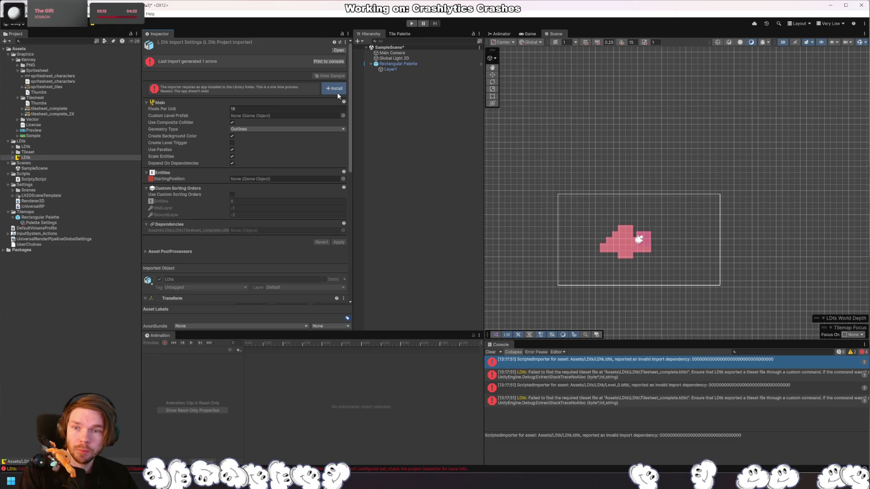
left_click(339, 94)
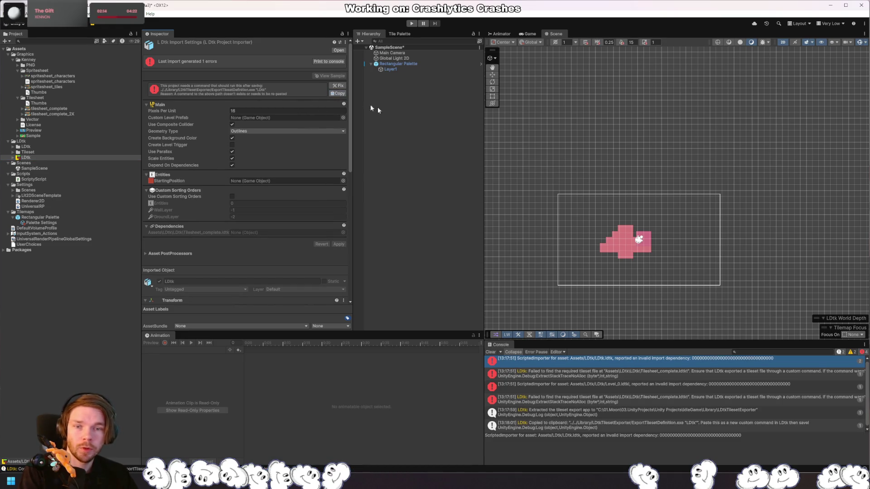
key("alt+Tab")
left_click(192, 240)
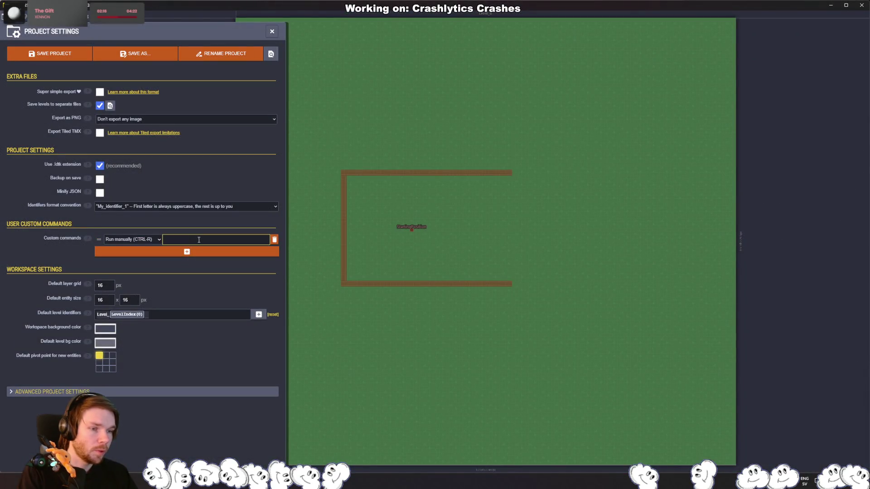
Step: Paste the export command, set it to Run after saving, save, and allow user commands
key("ctrl+v")
left_click(131, 239)
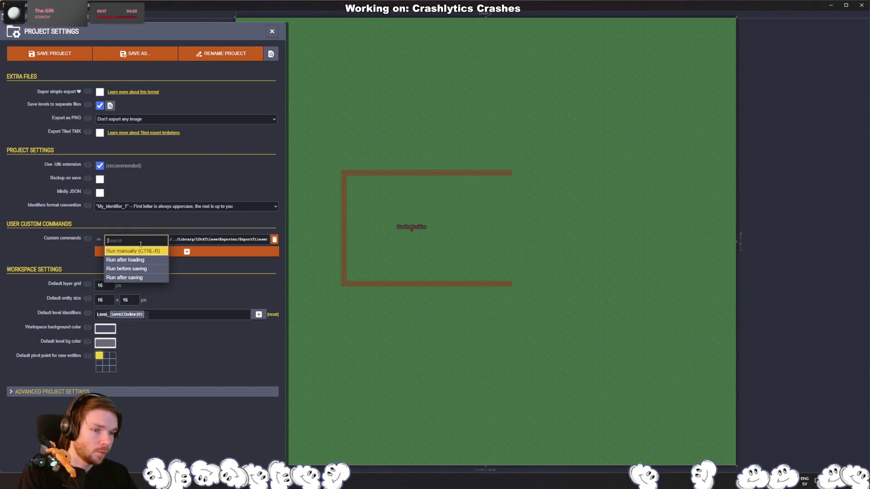
left_click(141, 283)
key("ctrl+r")
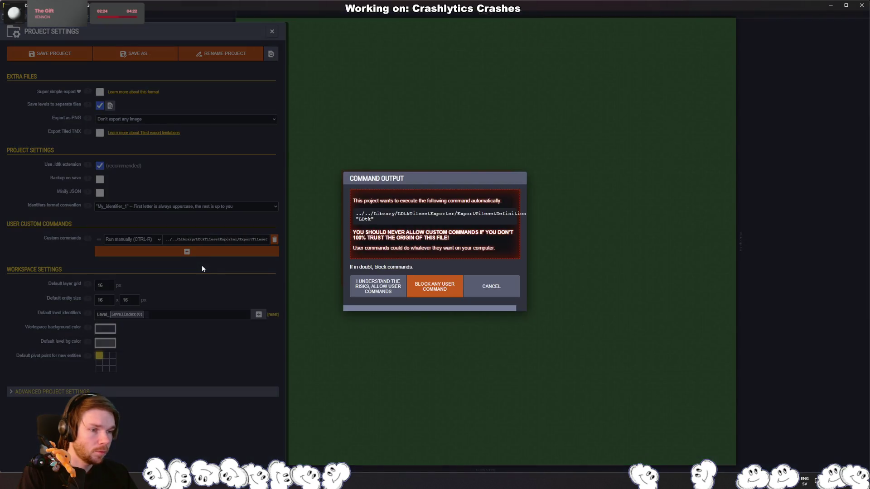
left_click(378, 286)
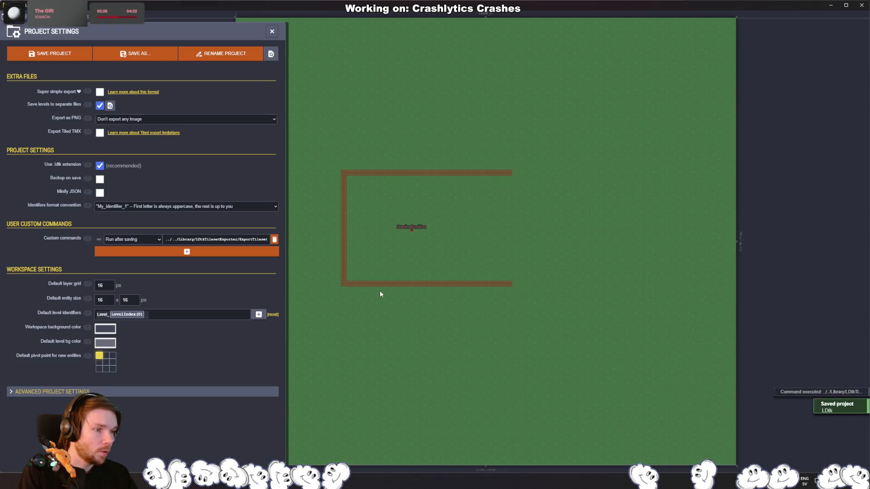
key("alt+Tab")
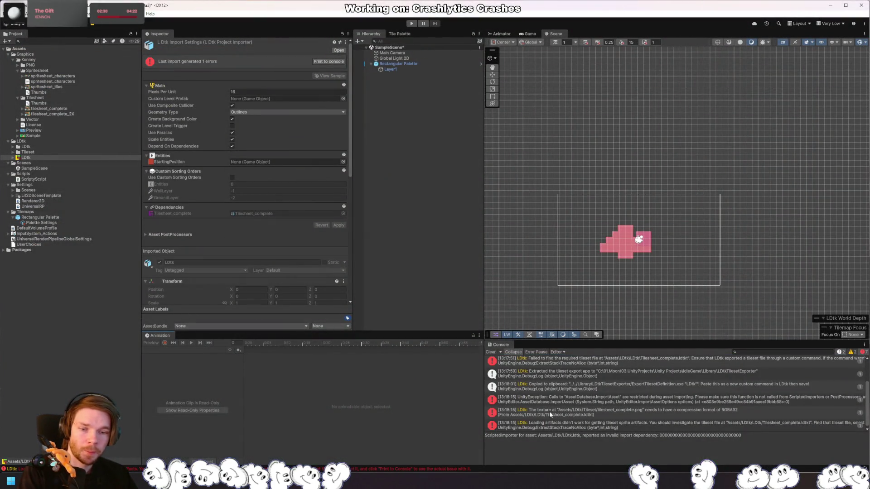
Step: Change the tilesheet_complete texture format to RGBA 32 bit and apply
left_click(572, 410)
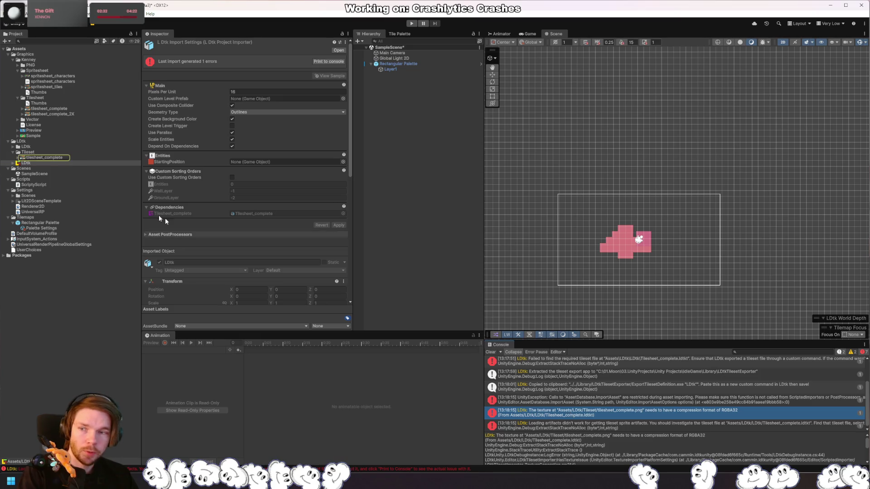
left_click(53, 157)
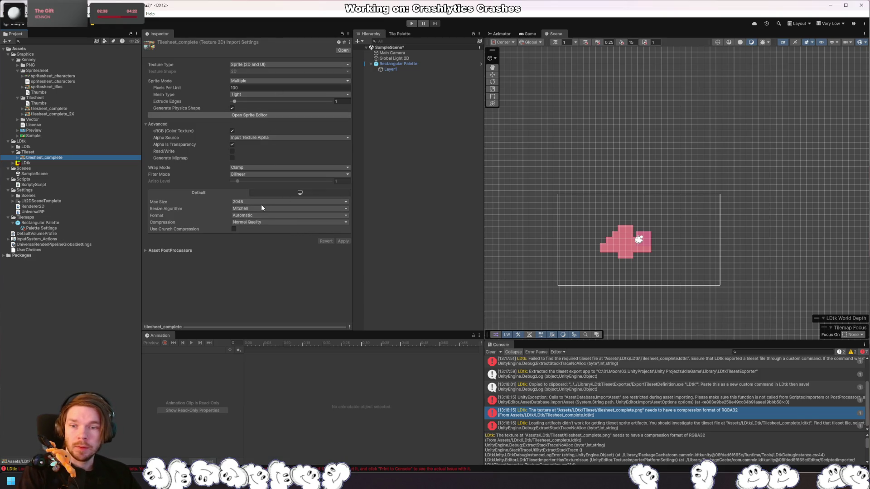
left_click(265, 215)
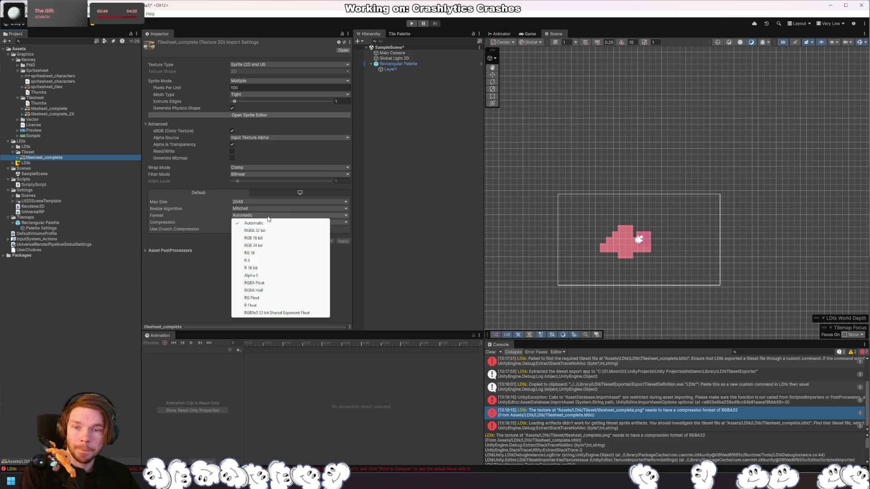
left_click(267, 231)
left_click(343, 227)
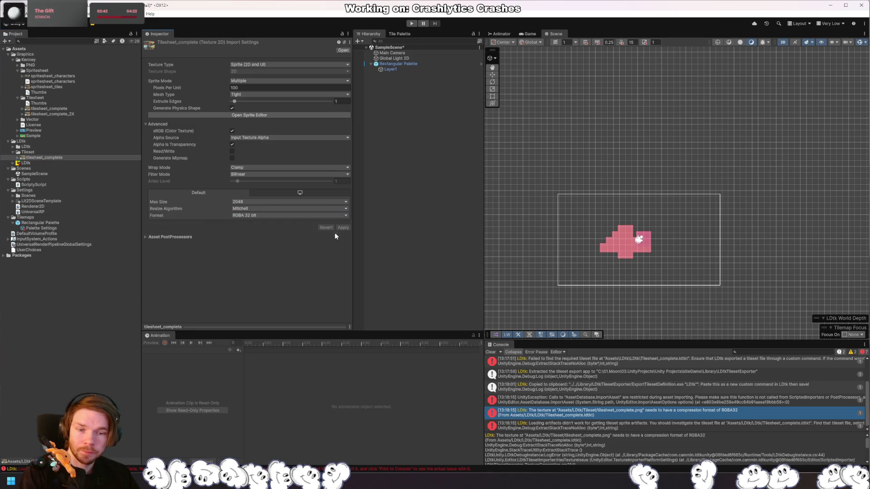
Step: Clear the Console, check the LDtk asset import, and re-save the LDtk project
left_click(491, 353)
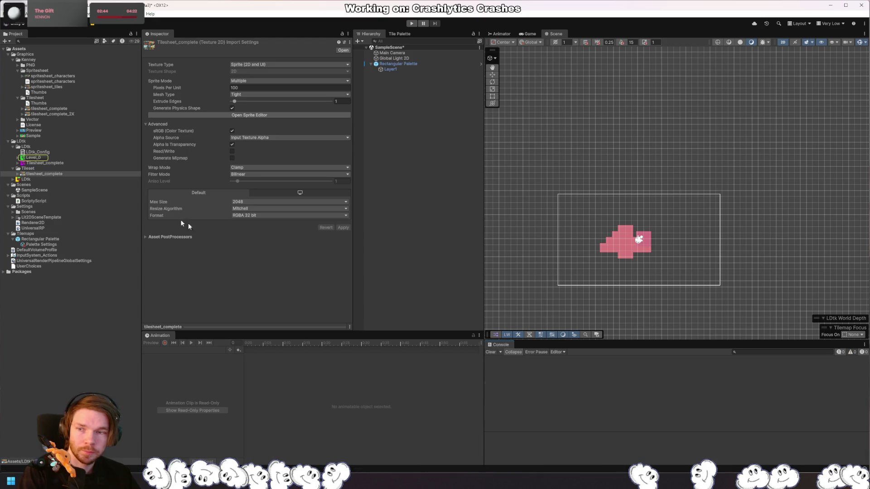
left_click(32, 180)
key("alt+Tab")
key("ctrl+s")
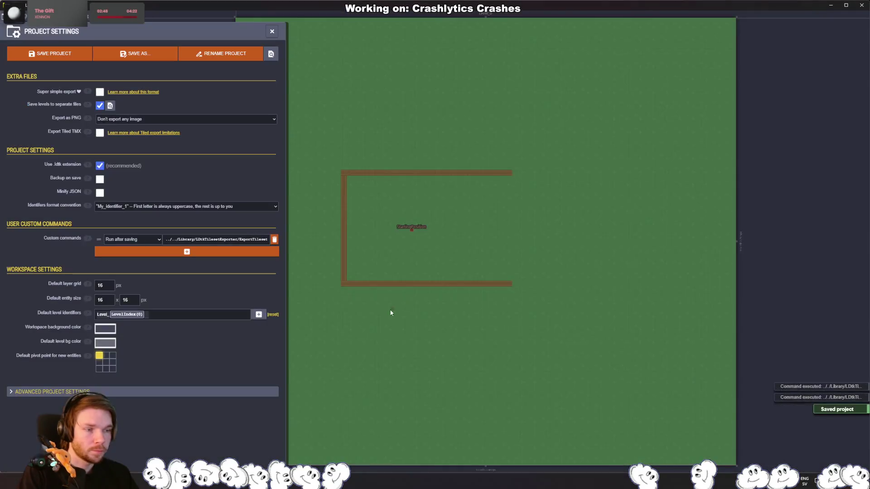
Step: Place a second StartingPosition entity inside the room, save, and confirm Unity imports cleanly
key("alt+Tab")
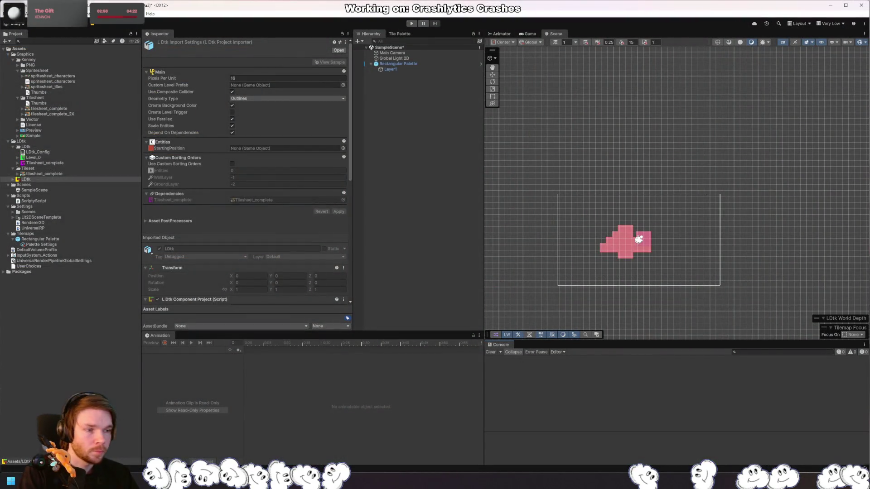
key("alt+Tab")
key("Escape")
left_click(441, 236)
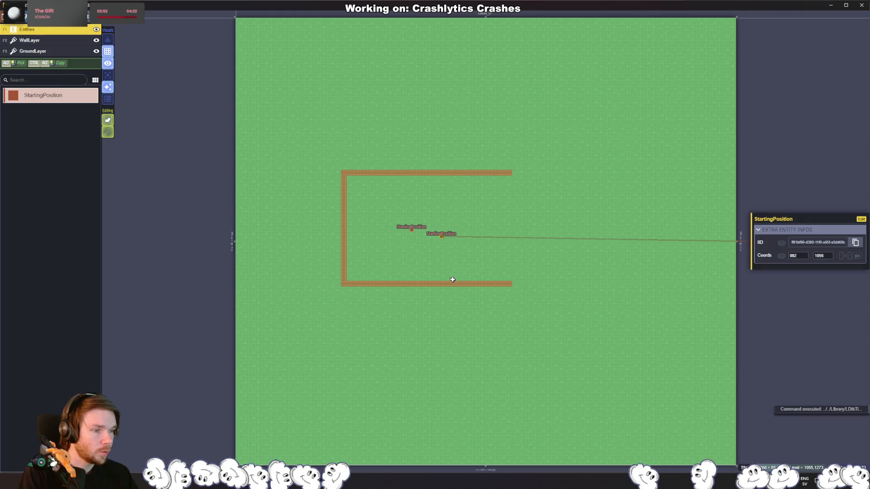
key("ctrl+s")
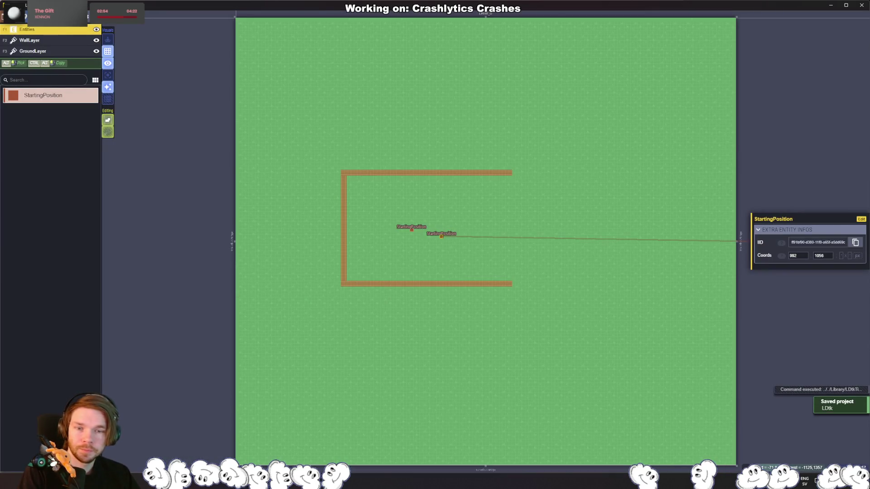
key("alt+Tab")
key("alt+Tab")
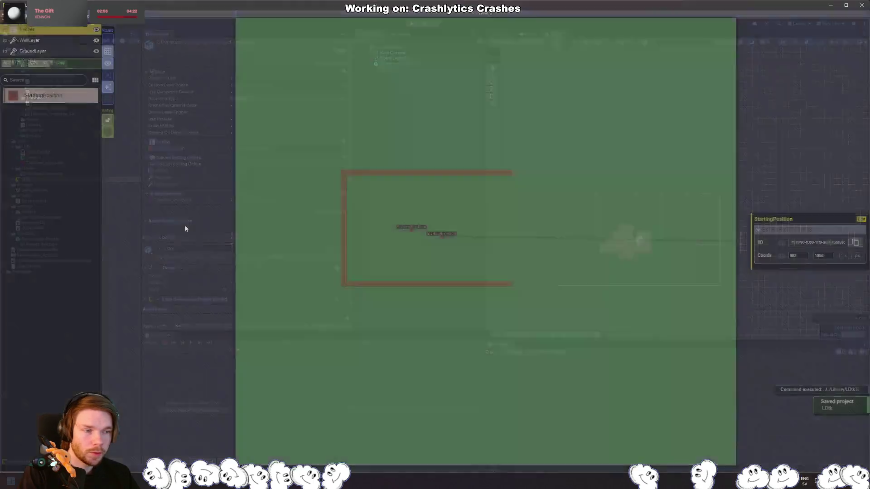
key("ctrl+s")
key("alt+Tab")
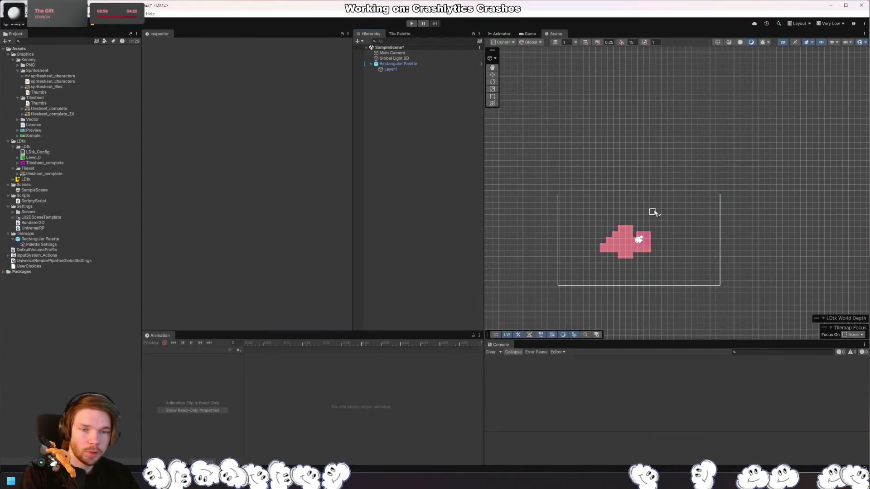
Step: Delete the Rectangular Palette object and a stray empty GameObject from the scene
left_click(394, 64)
key("Delete")
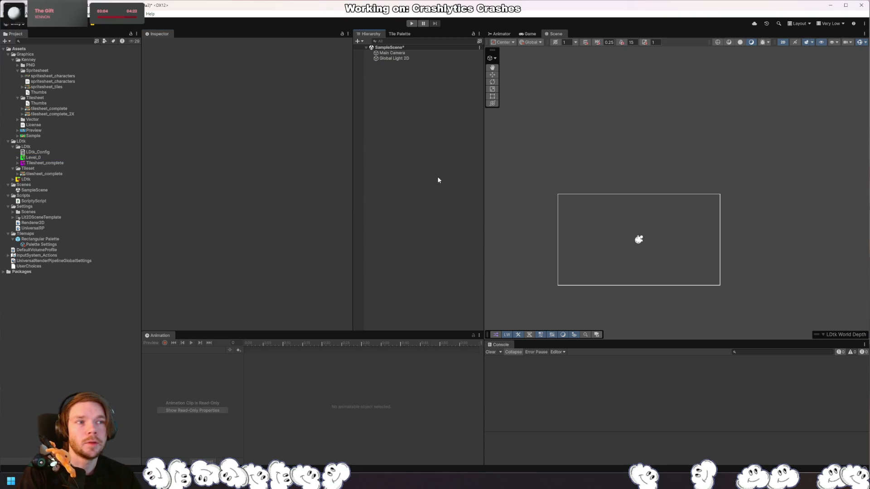
key("ctrl+shift+n")
key("Return")
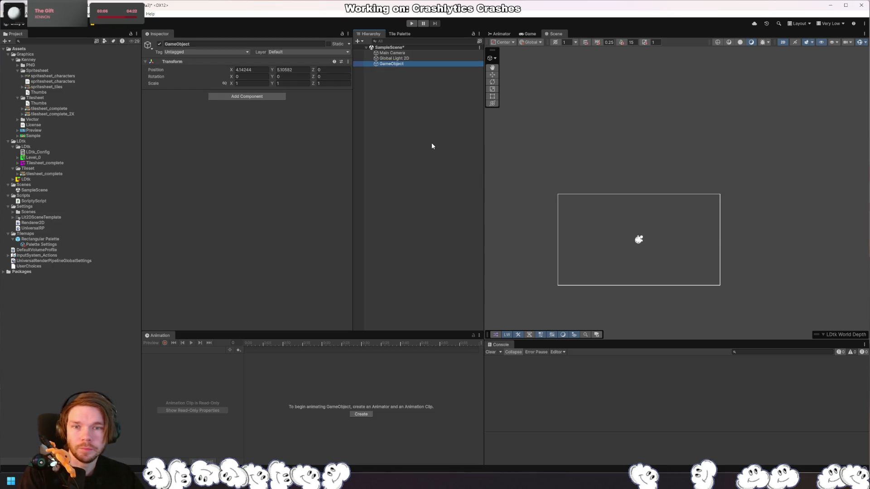
key("Delete")
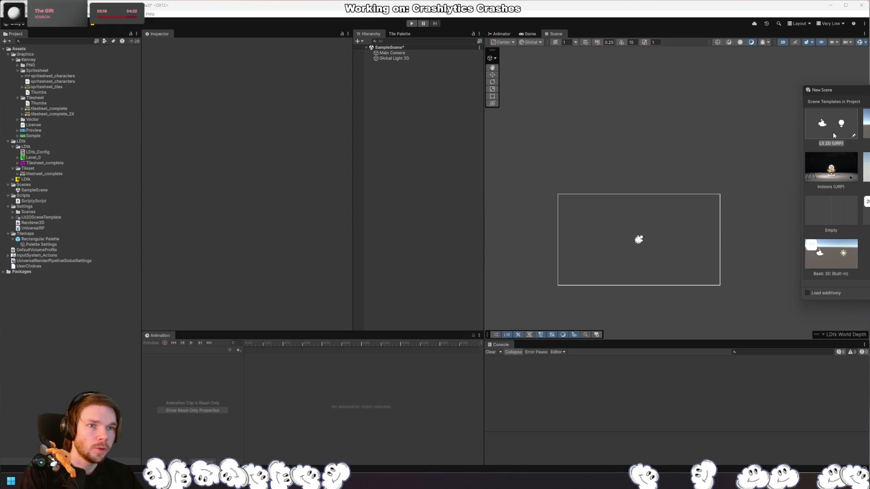
Step: Create a Lit 2D (URP) scene saved as StartingLevel and drag Level_0 into it
double_click(825, 127)
type("Star")
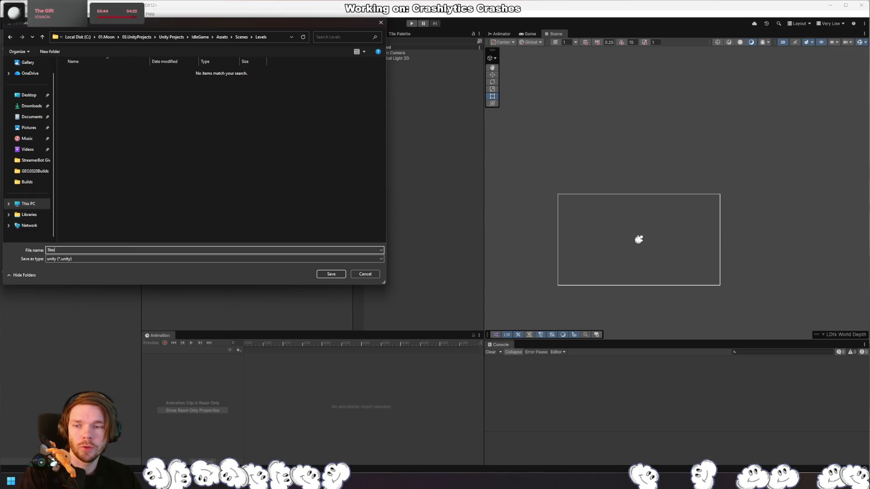
type("tingLevel")
key("Return")
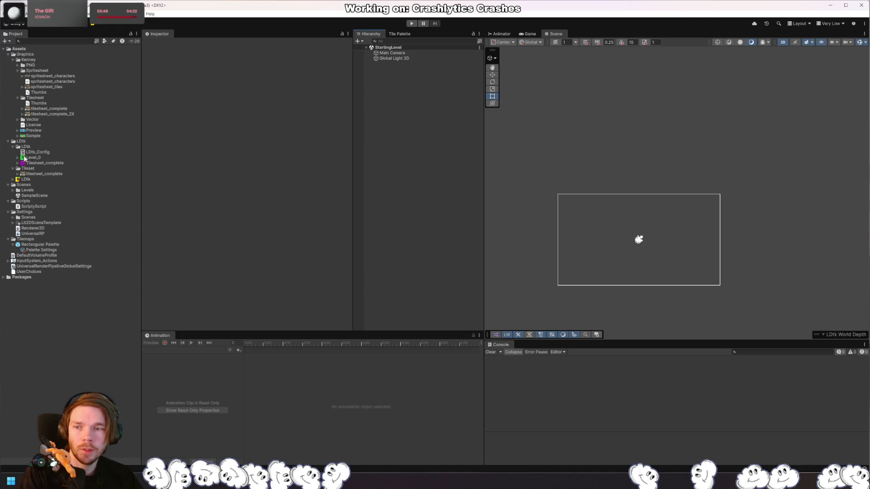
mouse_move(26, 158)
left_mouse_down()
mouse_move(427, 134)
mouse_move(431, 144)
left_mouse_up()
Step: Frame and pan around the imported Level_0 in the scene view, then switch to LDtk
key("f")
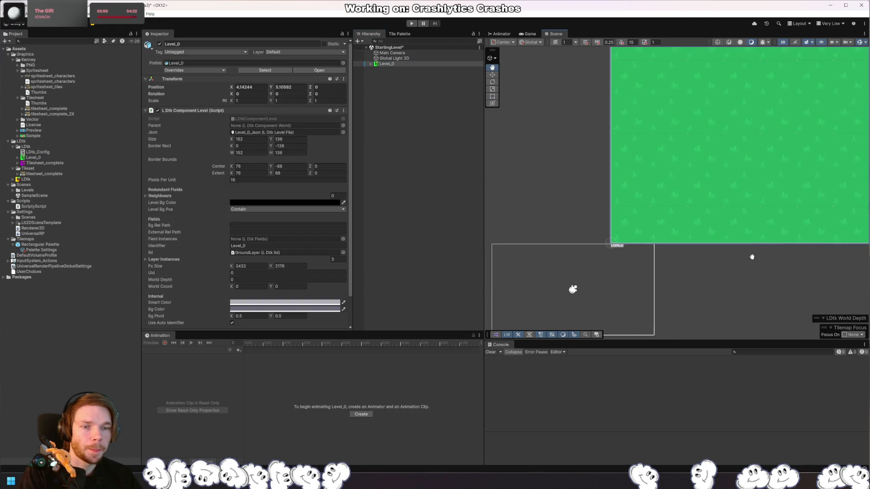
scroll(697, 213, "down", 5)
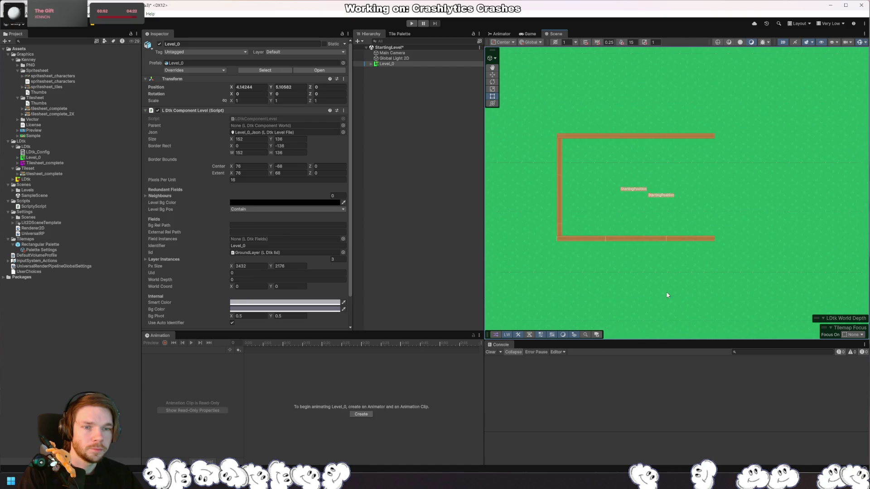
mouse_move(680, 232)
left_mouse_down()
mouse_move(684, 206)
mouse_move(728, 189)
mouse_move(715, 206)
left_mouse_up()
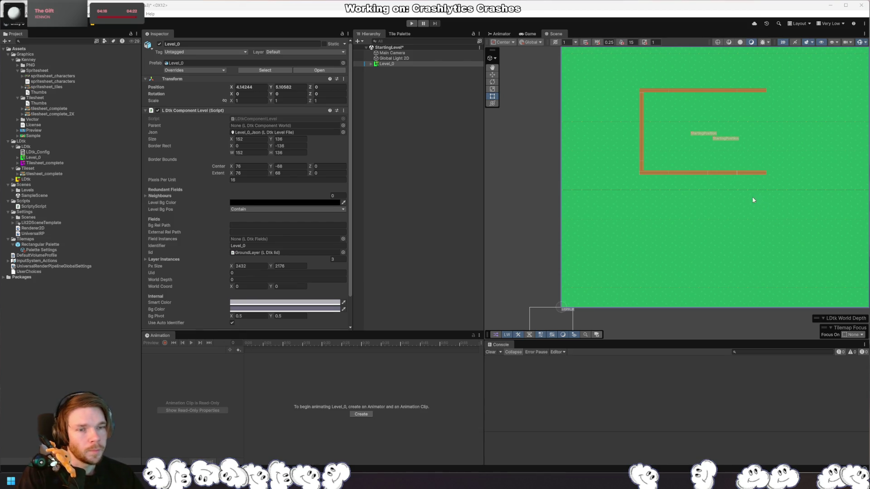
left_click_drag(753, 199, 721, 217)
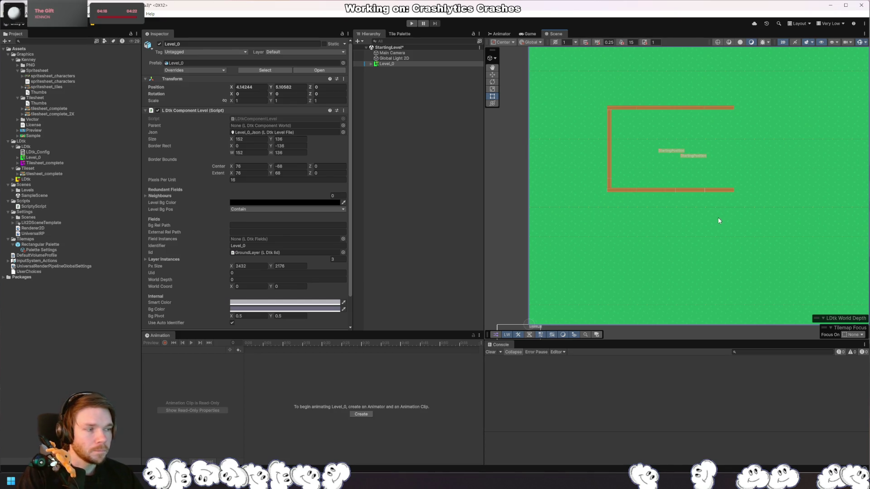
key("alt+Tab")
Step: Cap the StartingPosition entity at a max count of 1 and save the LDtk project
left_click(63, 108)
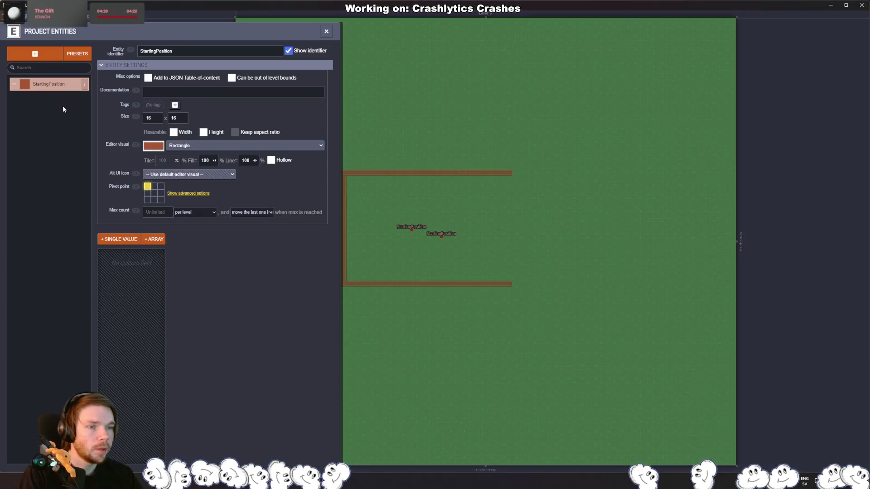
left_click(157, 212)
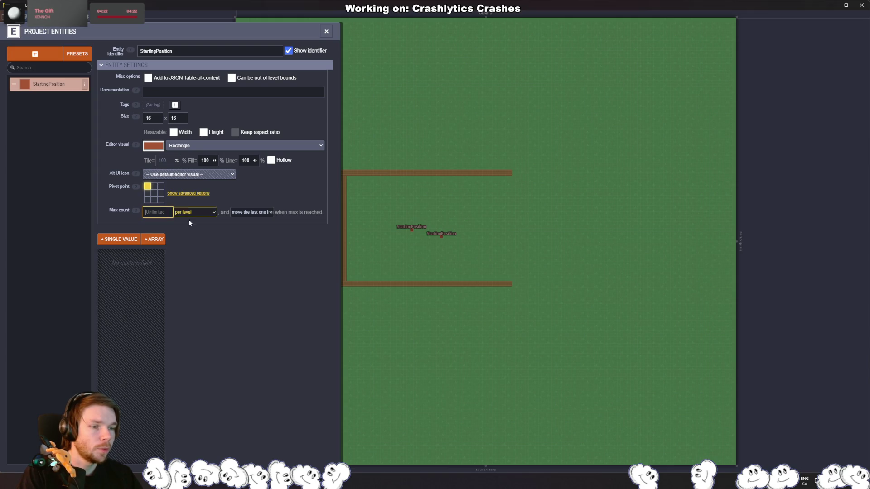
type("1")
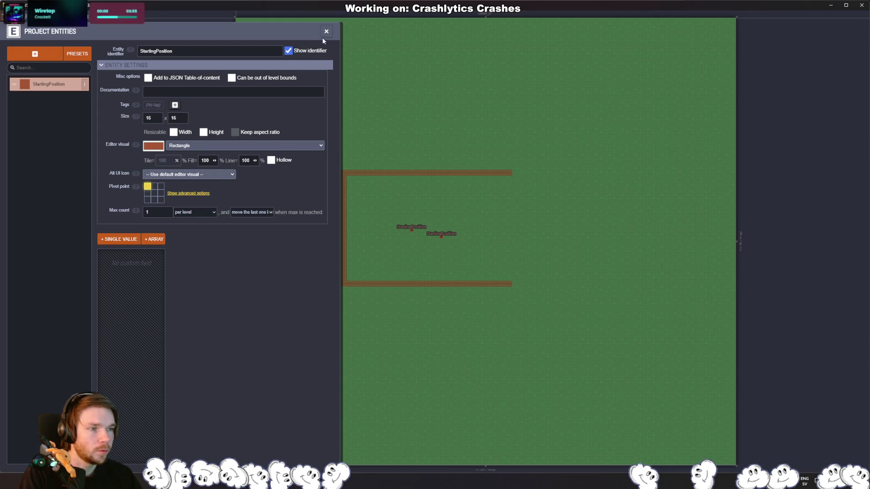
left_click(326, 32)
key("ctrl+s")
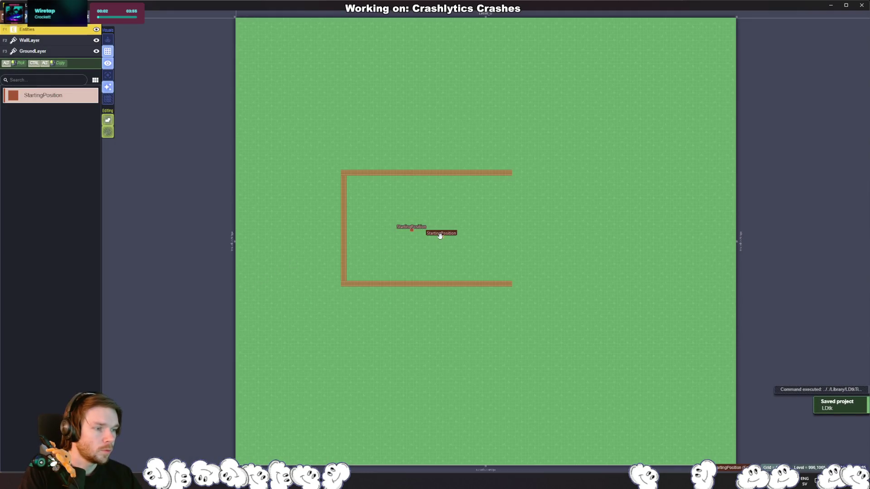
Step: Move the StartingPosition entity to the room's lower-left corner and save again
left_click(412, 229)
mouse_move(411, 230)
left_mouse_down()
mouse_move(442, 260)
mouse_move(431, 242)
mouse_move(394, 227)
mouse_move(335, 279)
left_mouse_up()
key("ctrl+s")
key("alt+Tab")
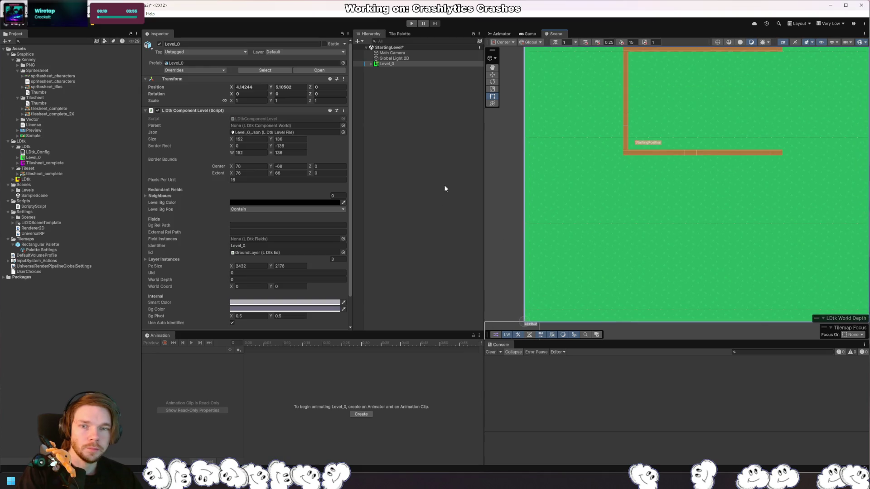
Step: Create an empty GameObject named Player in the StartingLevel scene
right_click(409, 180)
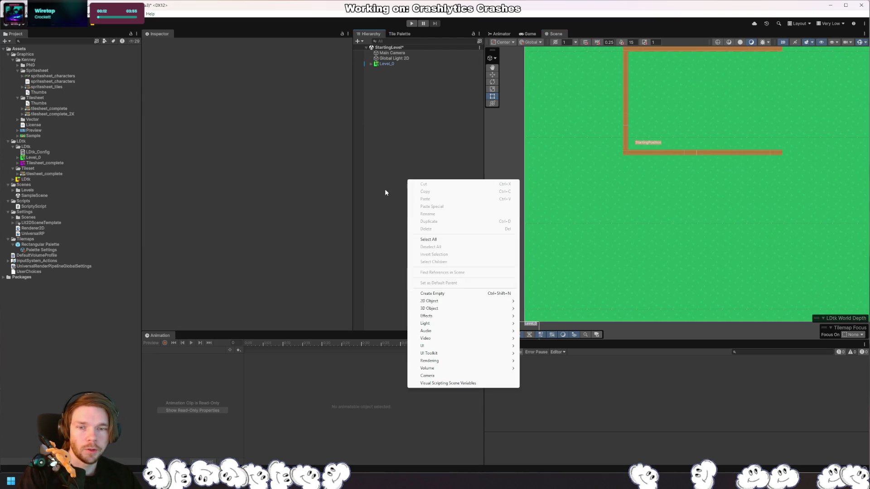
left_click(388, 199)
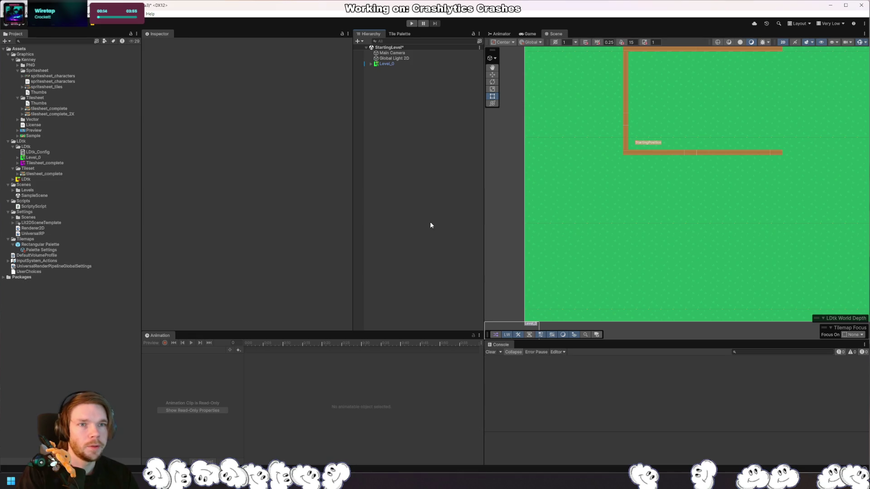
type("Player")
key("Return")
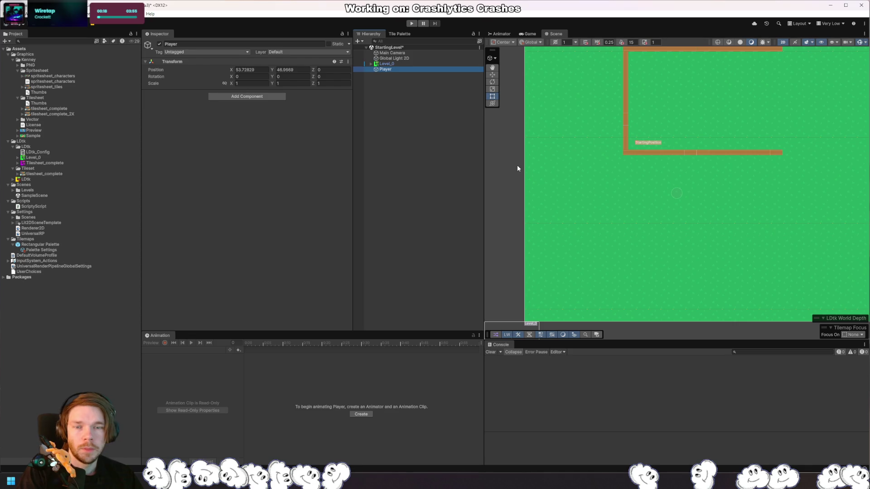
key("alt+shift+n")
type("Sprite")
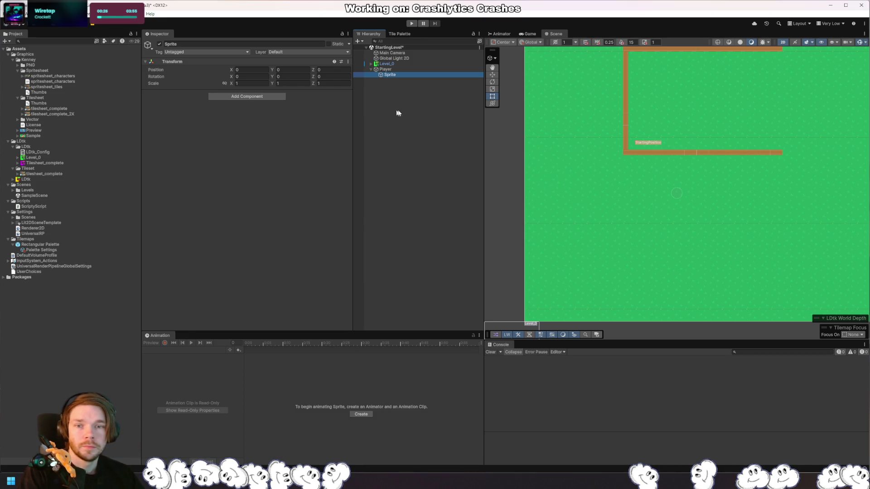
key("ctrl+z")
Step: Add a 2D Square sprite as a child of Player and rename it Sprite
right_click(384, 70)
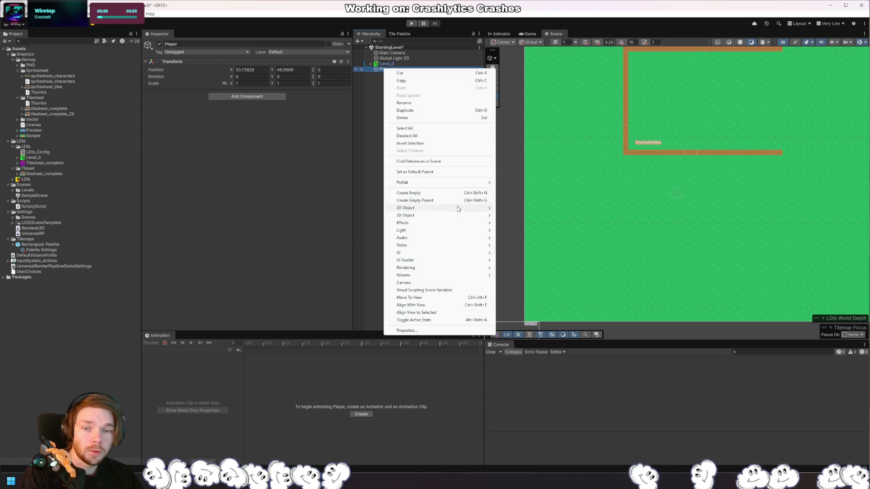
mouse_move(461, 208)
mouse_move(564, 208)
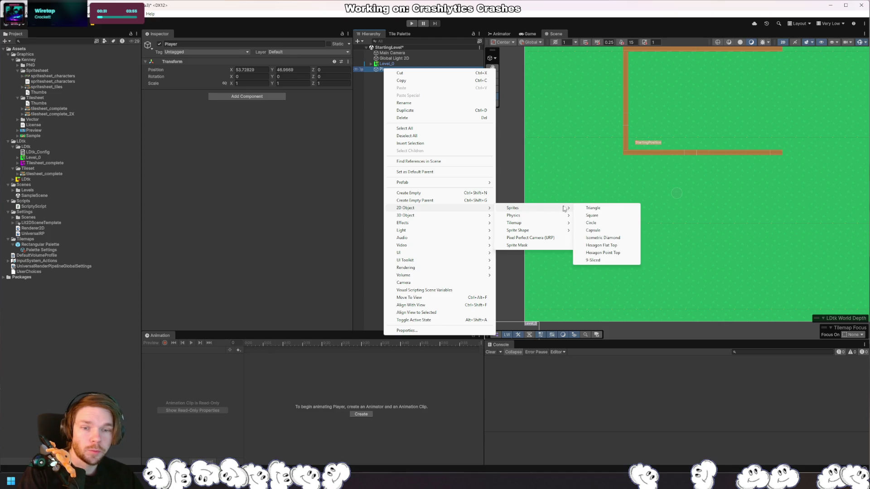
left_click(618, 220)
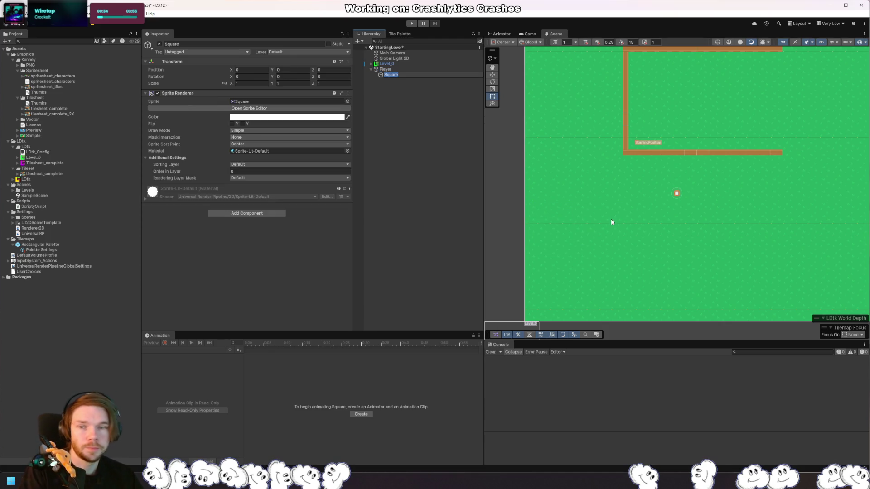
type("Sprite")
key("Return")
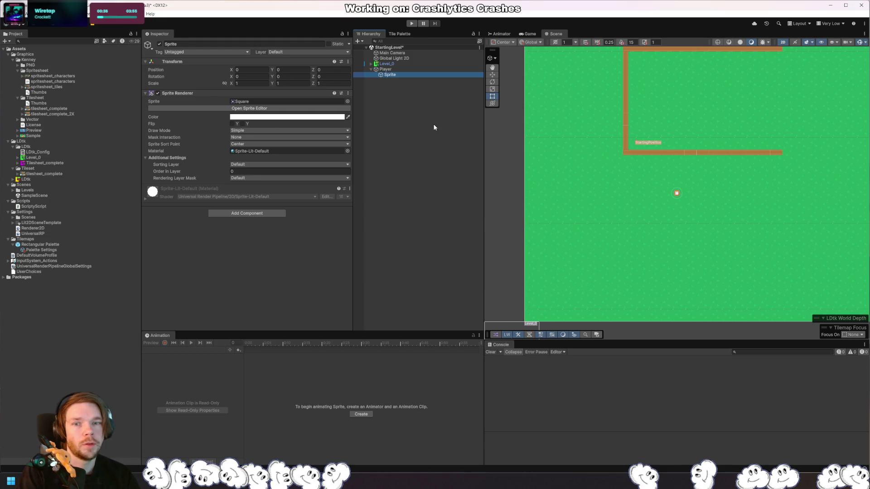
Step: Select Player to check its transform and collapse the Graphics folder in Assets
left_click(409, 118)
left_click(384, 69)
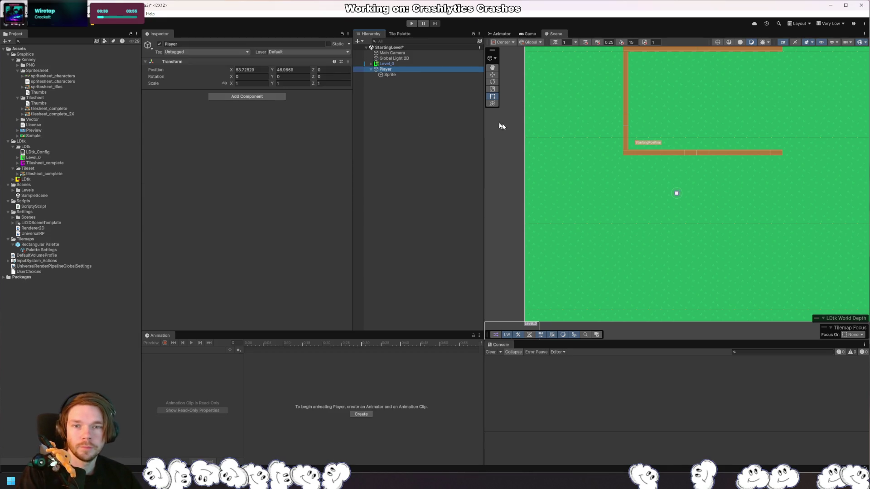
left_click(419, 143)
left_click(393, 70)
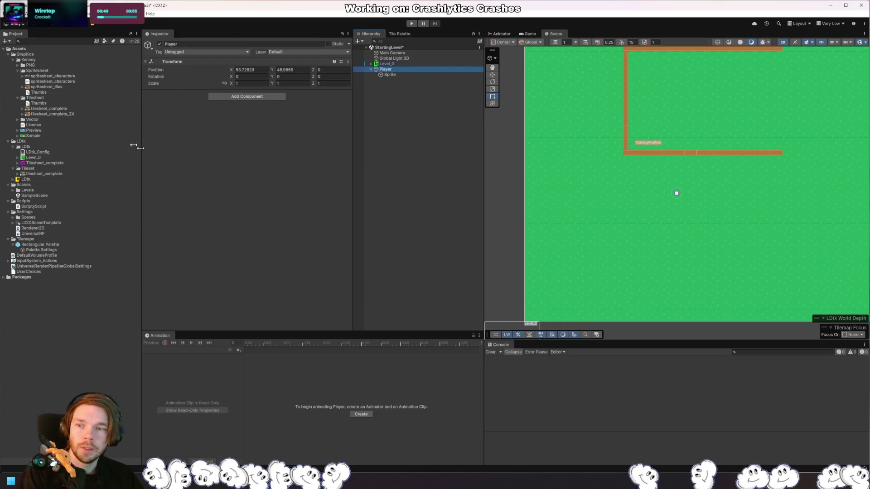
left_click(8, 54)
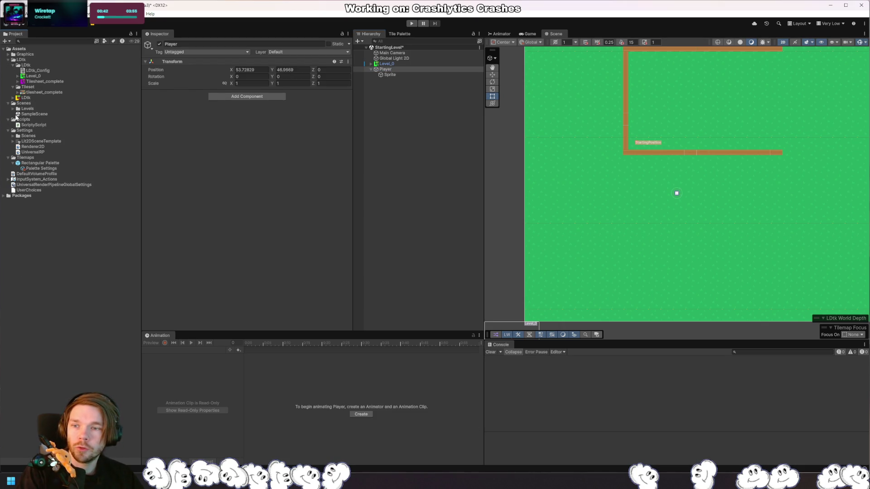
Step: Create a new folder named Player inside Assets/Scripts
right_click(21, 119)
mouse_move(41, 122)
left_click(167, 122)
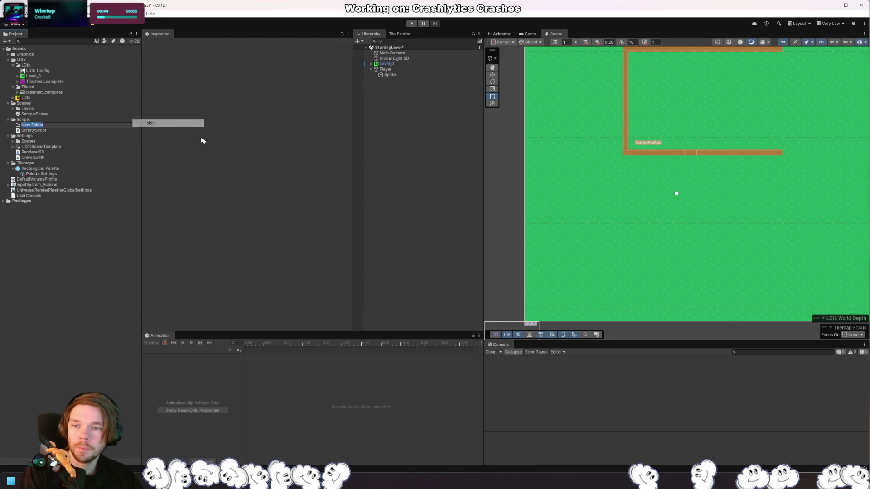
type("Player")
key("Return")
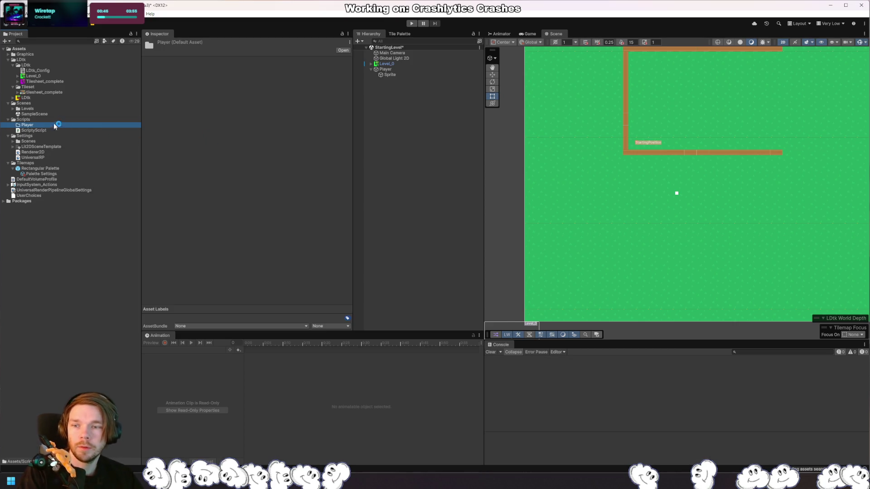
Step: Create a MonoBehaviour script named PlayerController in the Player folder
right_click(54, 123)
mouse_move(86, 130)
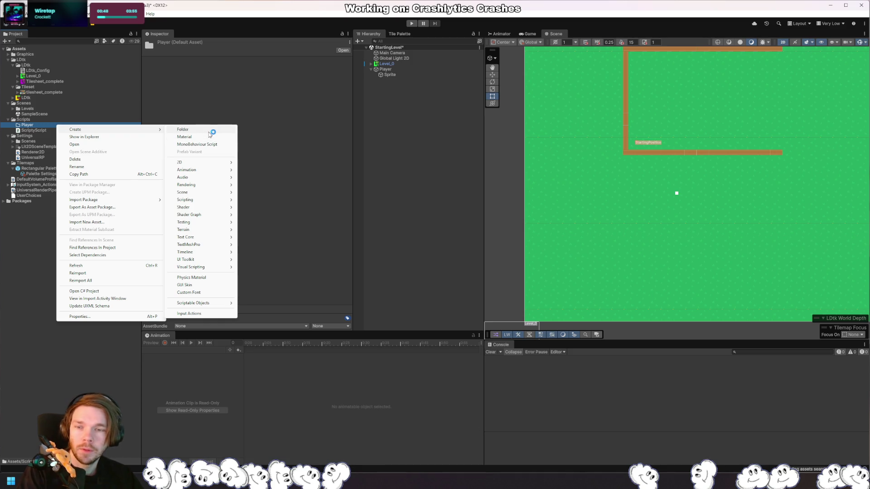
left_click(213, 144)
type("Player")
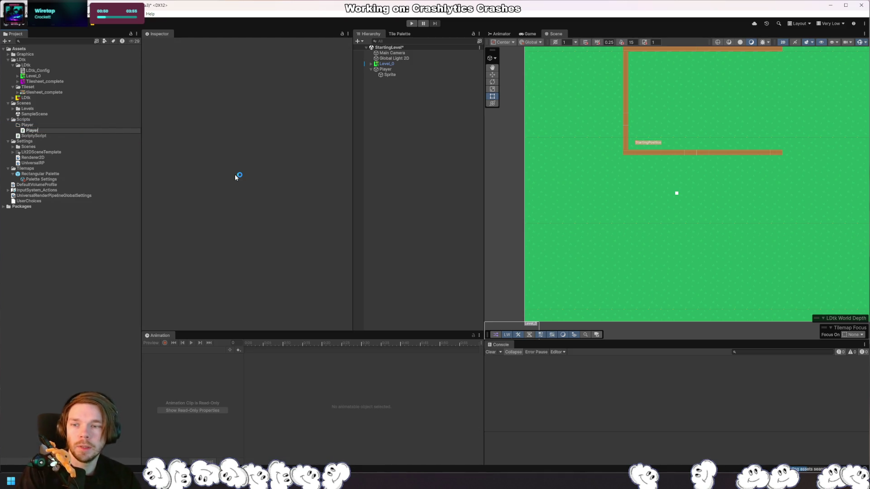
type("Controller")
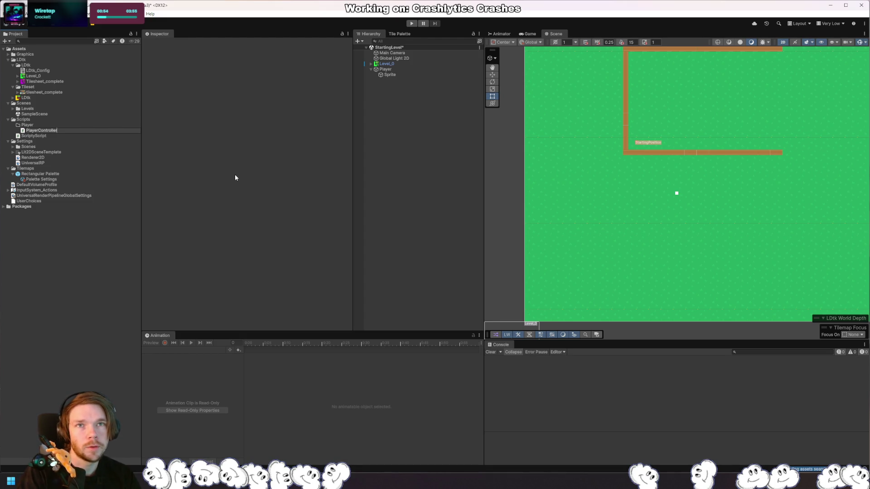
key("Return")
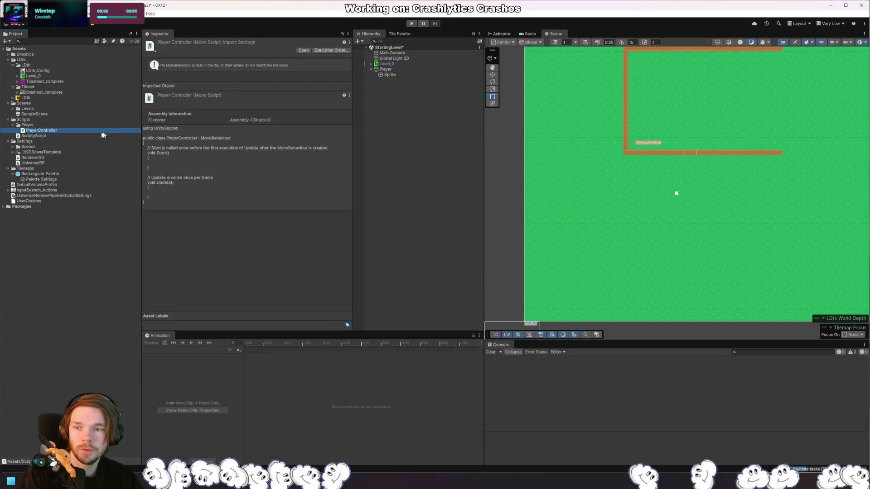
Step: Attach PlayerController to the Player object, delete the stray object, and open the script
left_click_drag(102, 131, 388, 74)
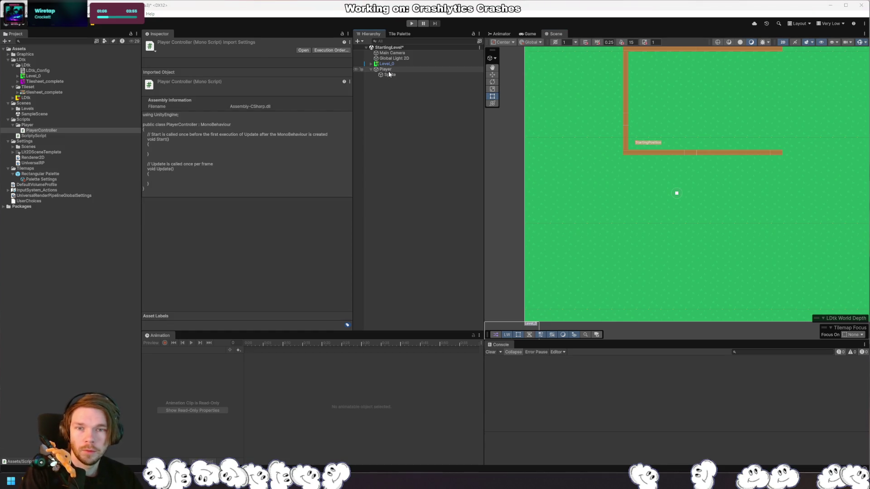
left_click_drag(388, 72, 417, 161)
left_click(55, 132)
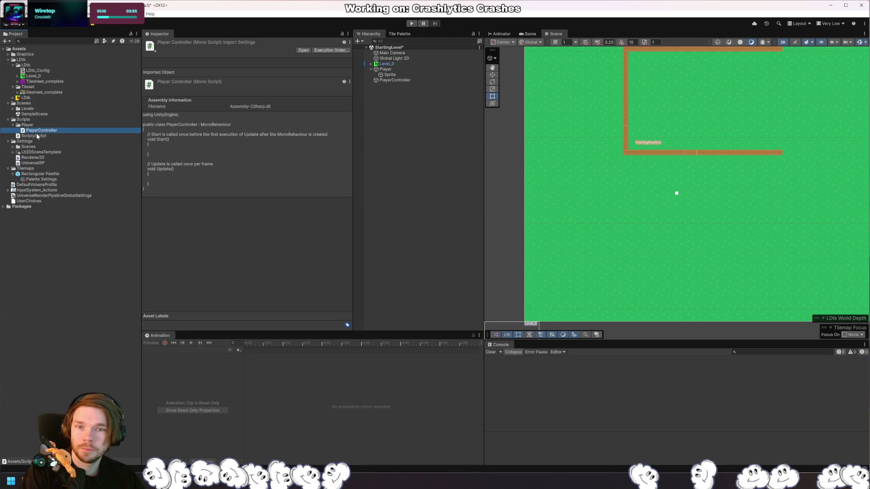
left_click_drag(36, 133, 385, 71)
left_click(390, 80)
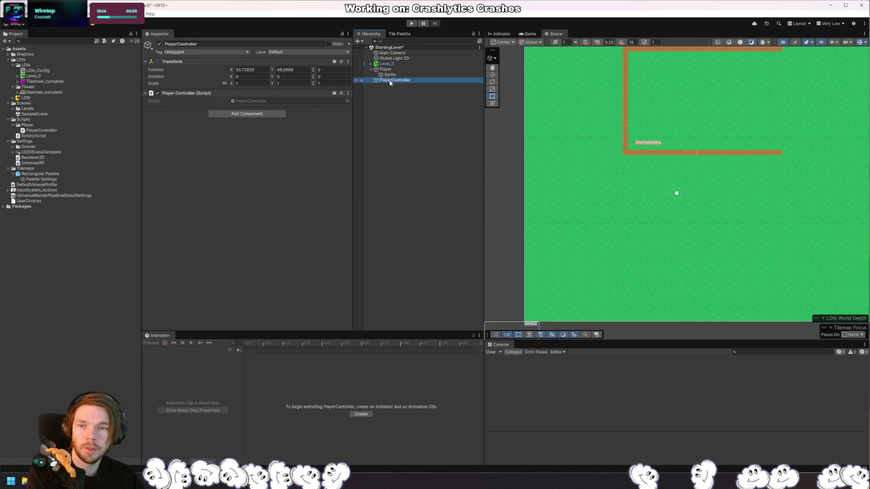
key("Delete")
left_click(386, 69)
double_click(268, 99)
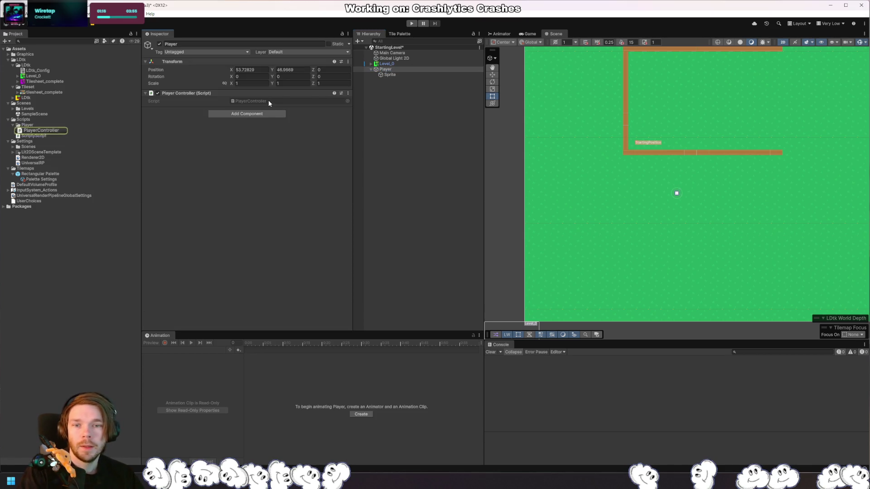
Step: Look over PlayerController's empty Start and Update methods, then exit Rider without changes
left_click(182, 182)
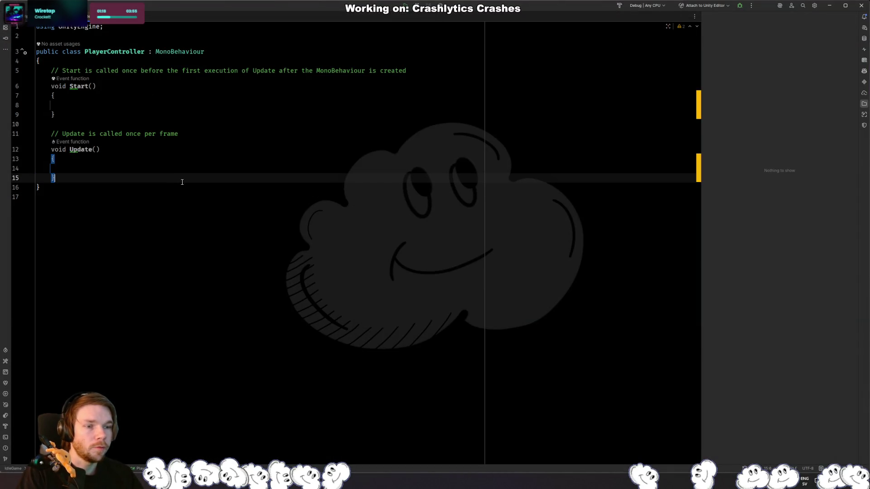
left_click(113, 52)
left_click(453, 70)
left_click(508, 196)
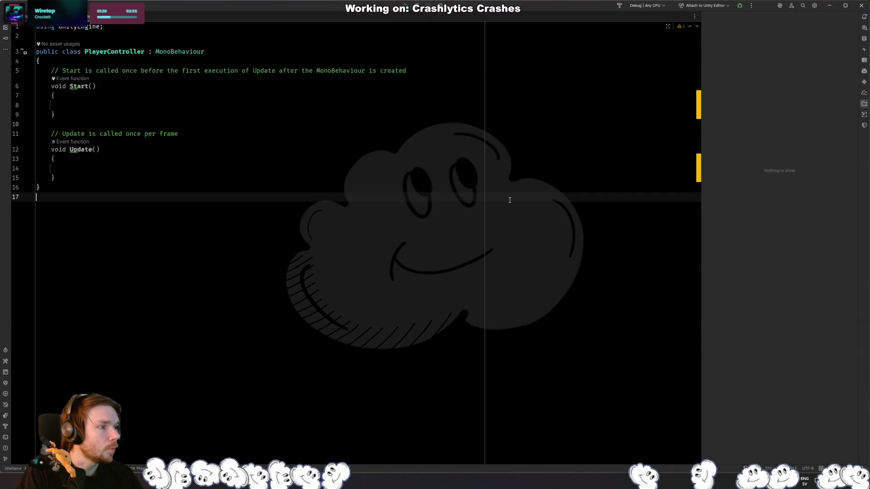
left_click(546, 166)
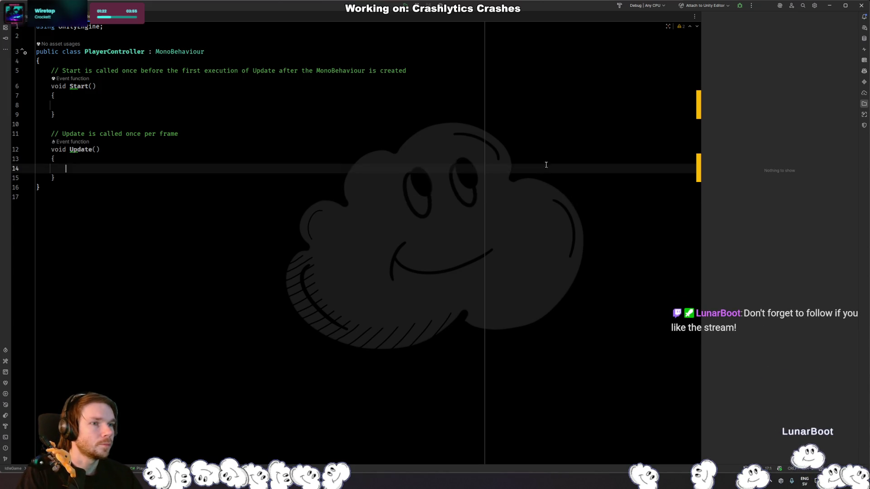
key("ctrl+w")
key("ctrl+w")
left_click(528, 147)
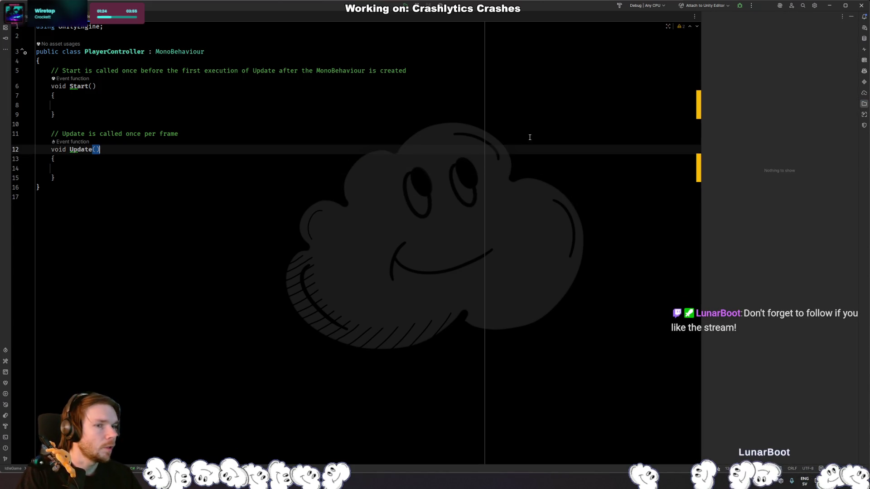
left_click(860, 5)
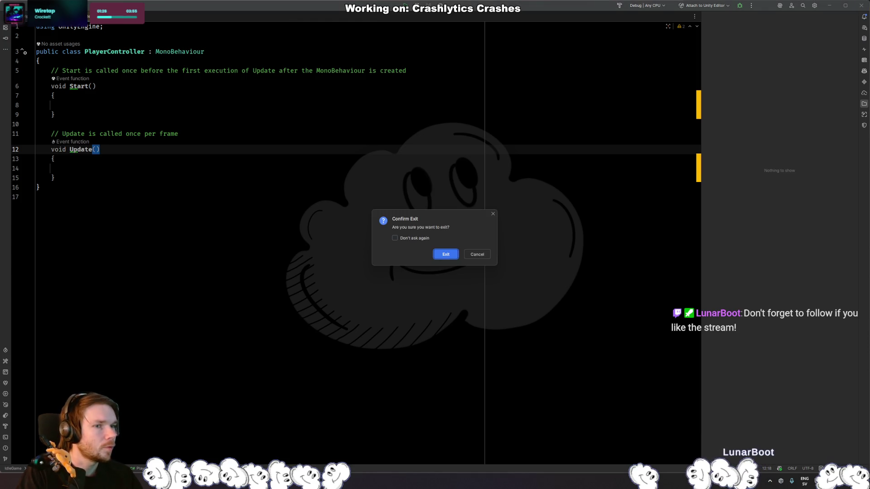
left_click(446, 256)
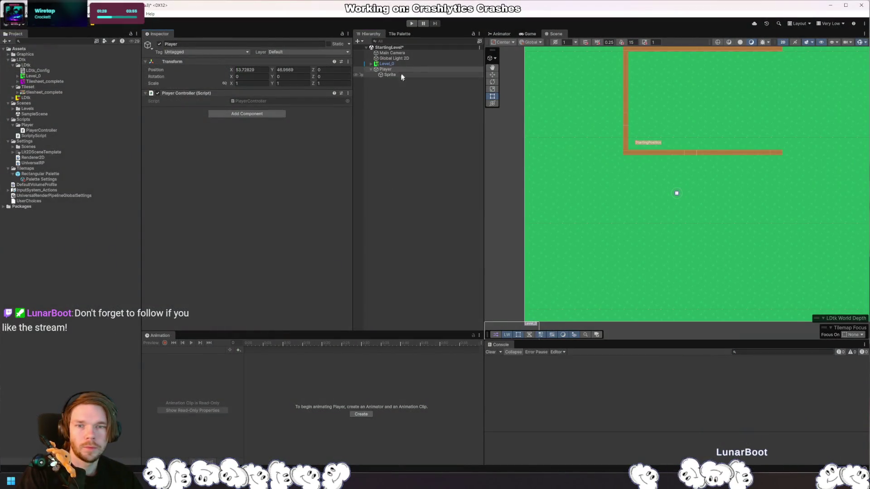
Step: Select the PlayerController script in Scripts/Player to preview its code in the Inspector
left_click(41, 130)
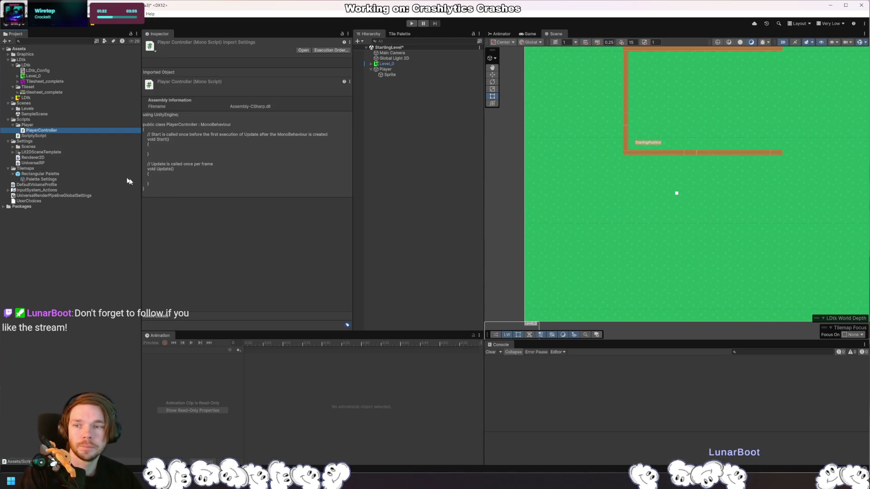
left_click(40, 129)
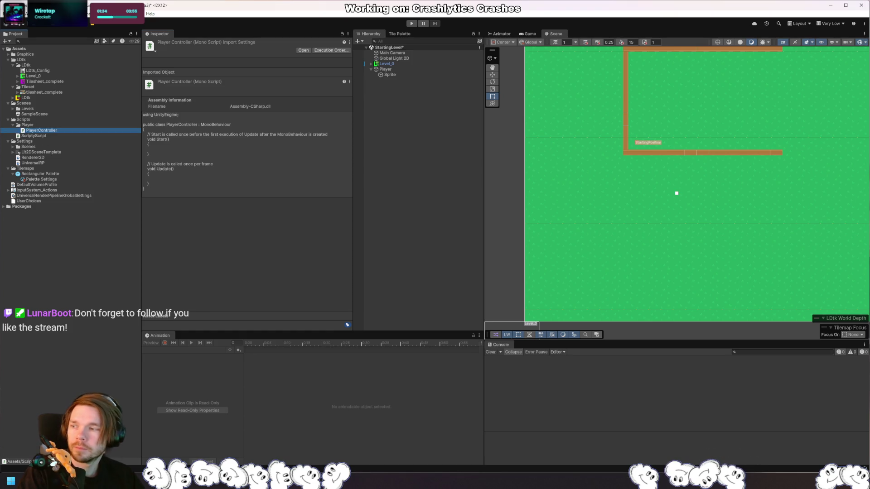
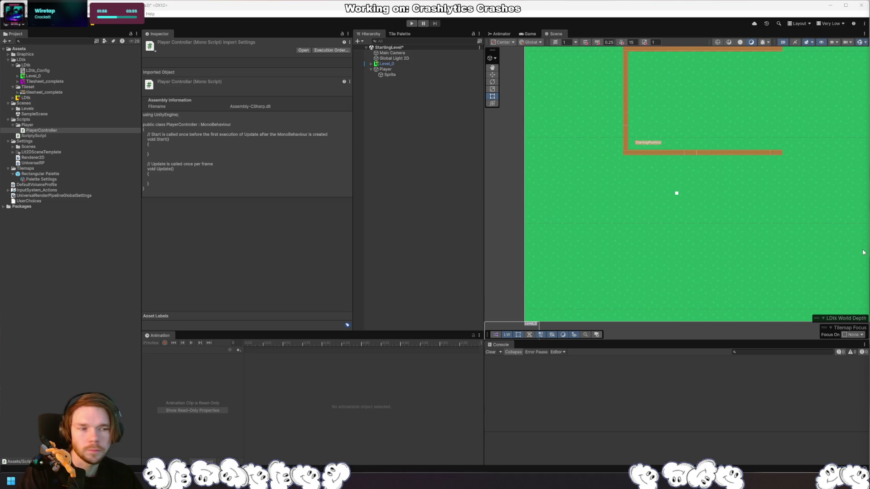
Step: Bring up the PlayerController.cs script from the Unity project in Rider's code editor
key("alt+Tab")
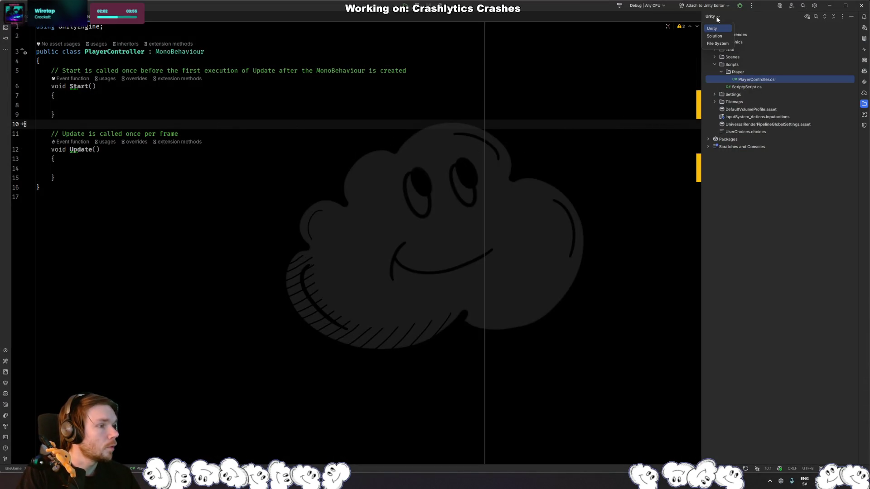
mouse_move(756, 79)
left_mouse_down()
mouse_move(748, 219)
mouse_move(735, 212)
left_mouse_up()
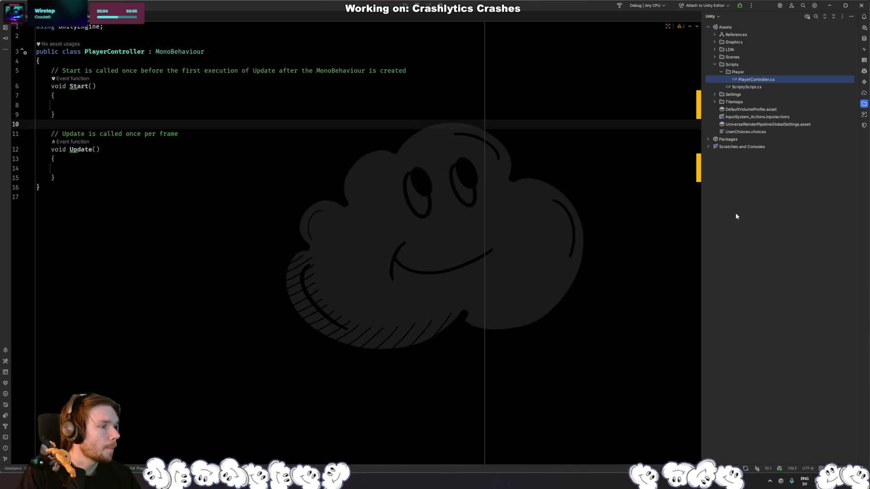
left_click(719, 19)
left_click(715, 36)
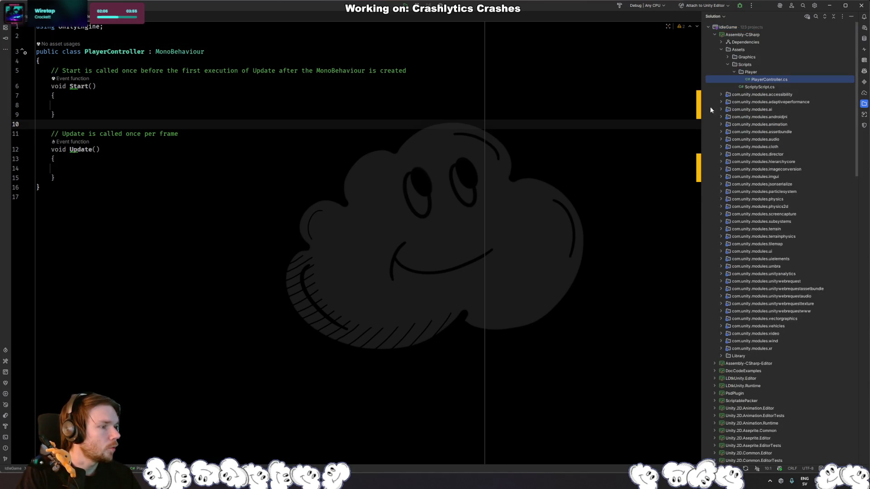
left_click(719, 18)
left_click(715, 27)
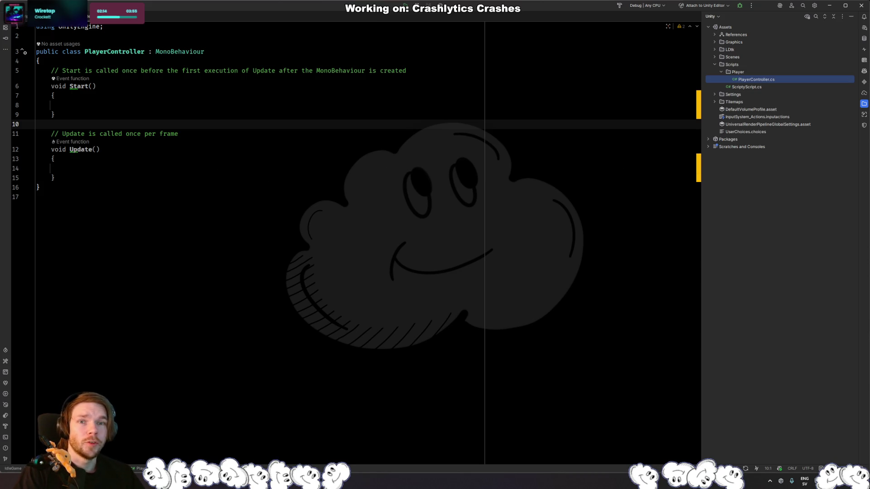
key("alt+Tab")
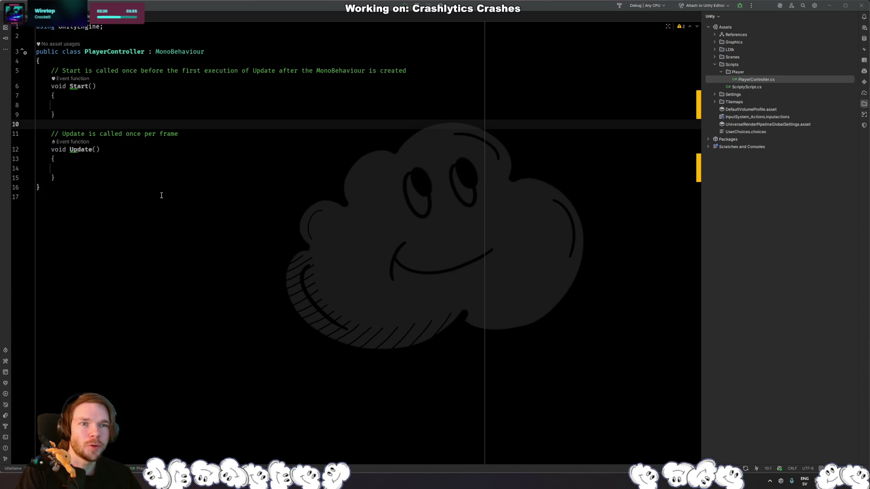
left_click(288, 162)
left_click(291, 105)
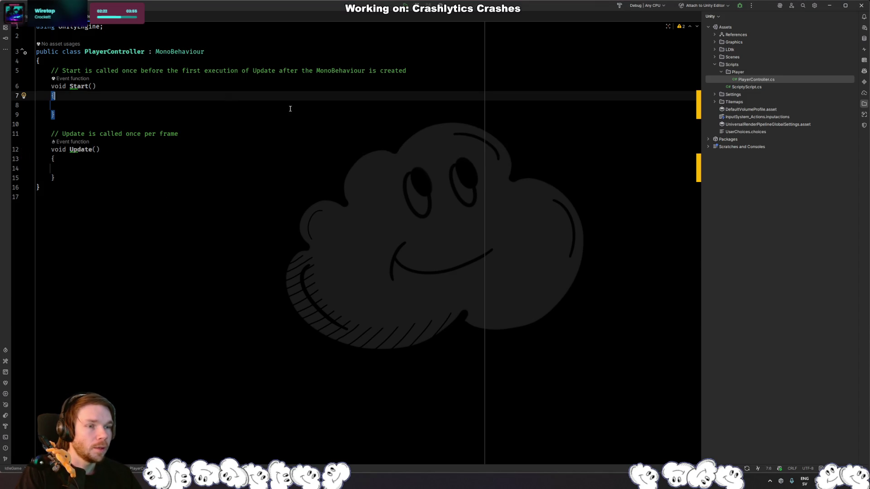
Step: Create a PlayerMovement class file in the Player folder via Add > Class/Interface
right_click(733, 73)
mouse_move(745, 74)
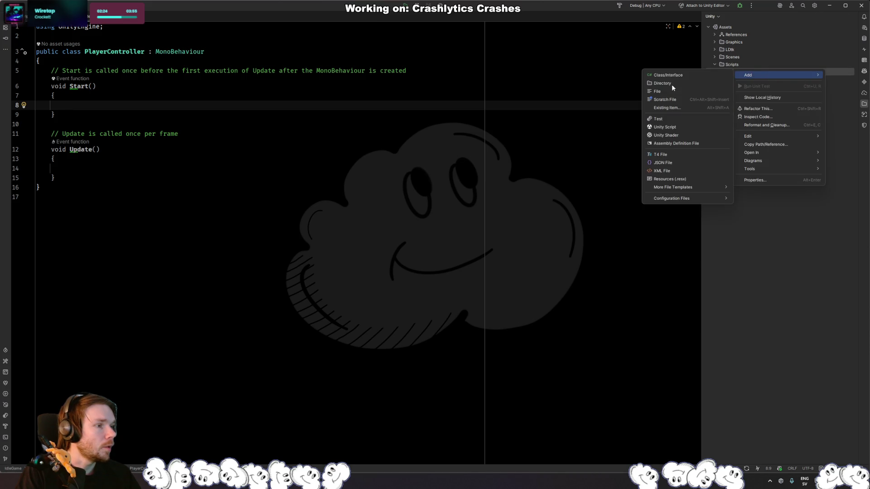
left_click(683, 74)
type("PlayerMovement")
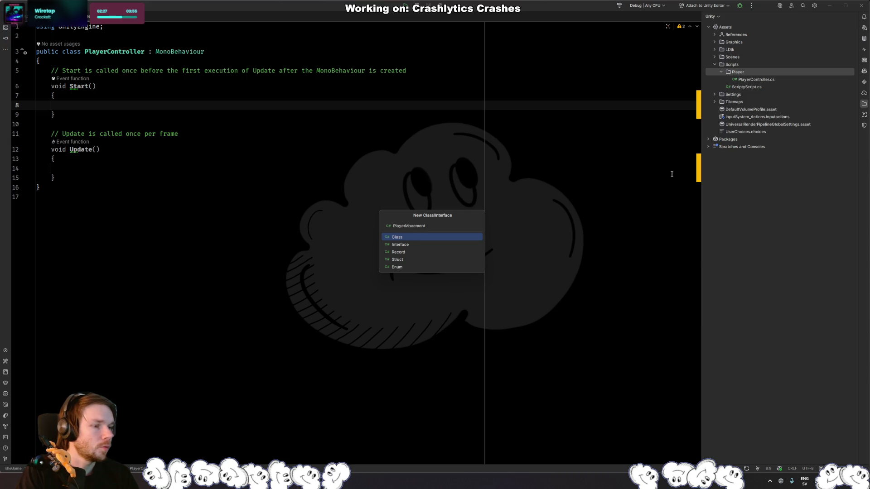
key("Return")
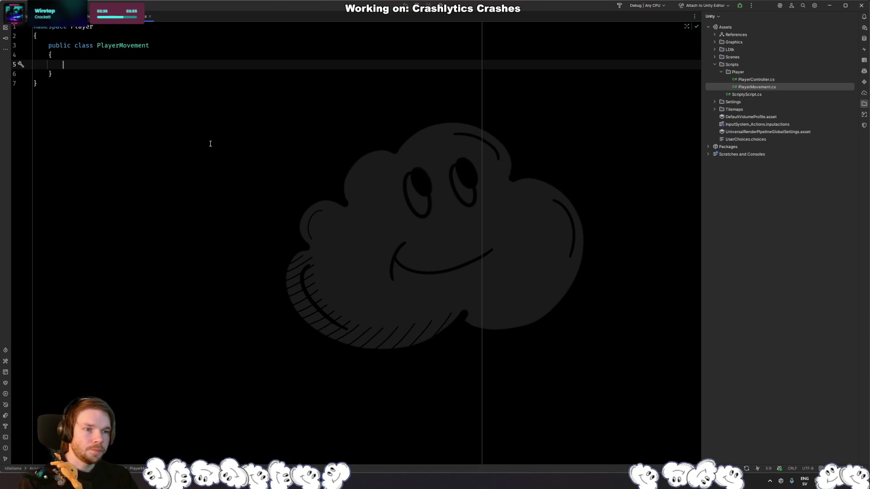
Step: Add an empty PlayerMovement constructor with the ctor snippet and make room above the class
type("ctor")
key("Tab")
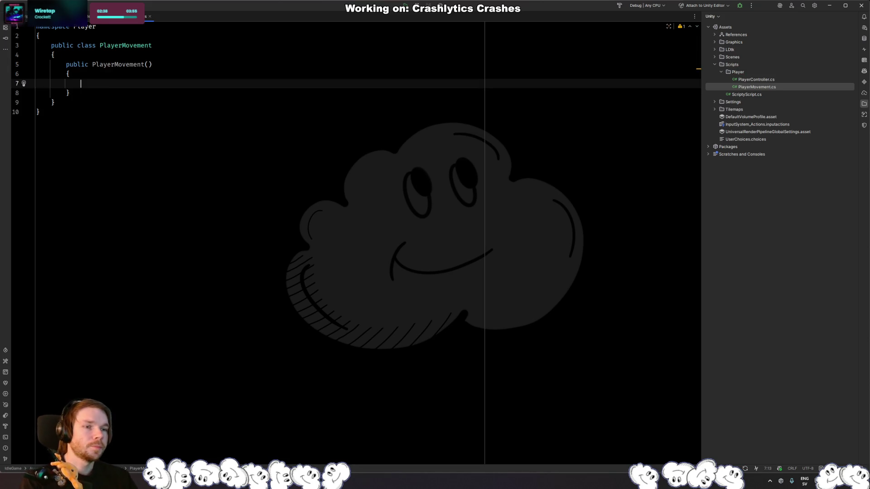
key("Up")
key("Up")
key("Up")
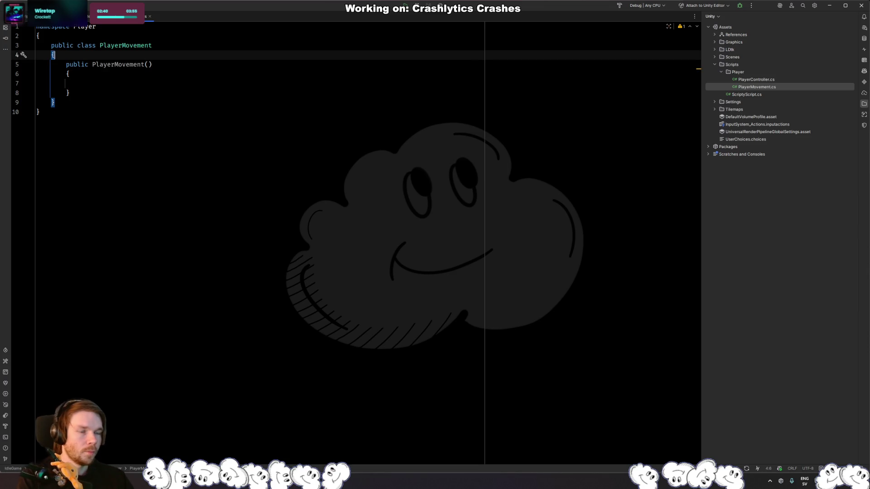
key("Return")
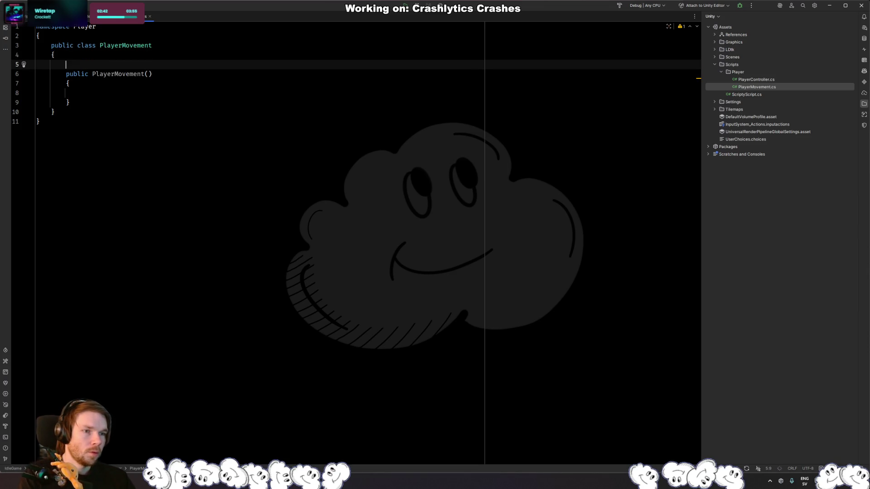
key("Up")
key("Up")
key("Return")
key("Return")
key("Up")
key("Up")
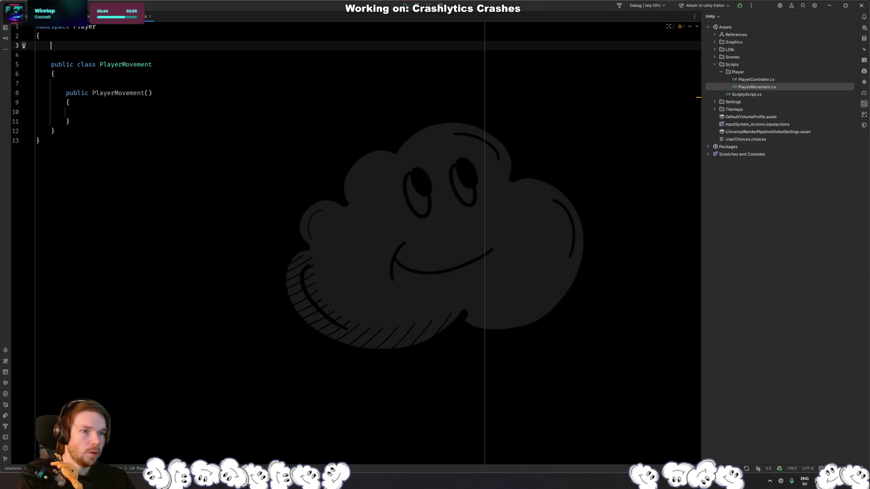
Step: Declare a public PlayerMovementData class, accept its suggested members, and rename speed to Speed
type("public c")
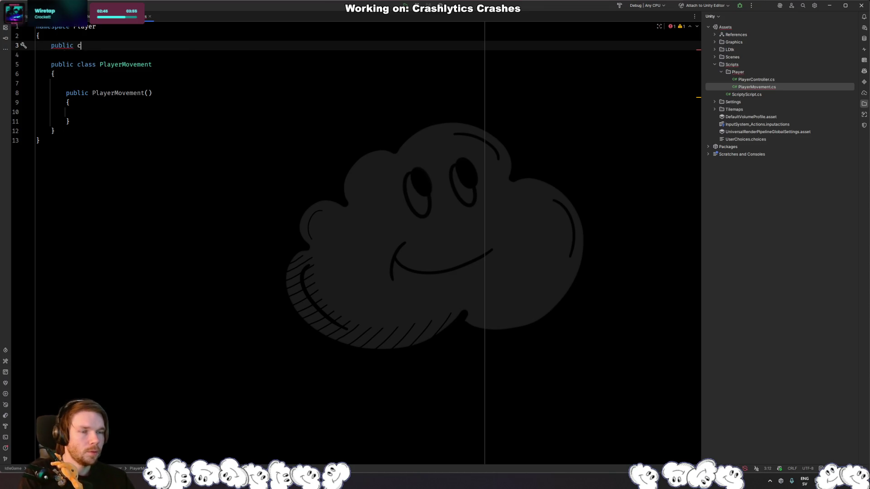
type("lass Player")
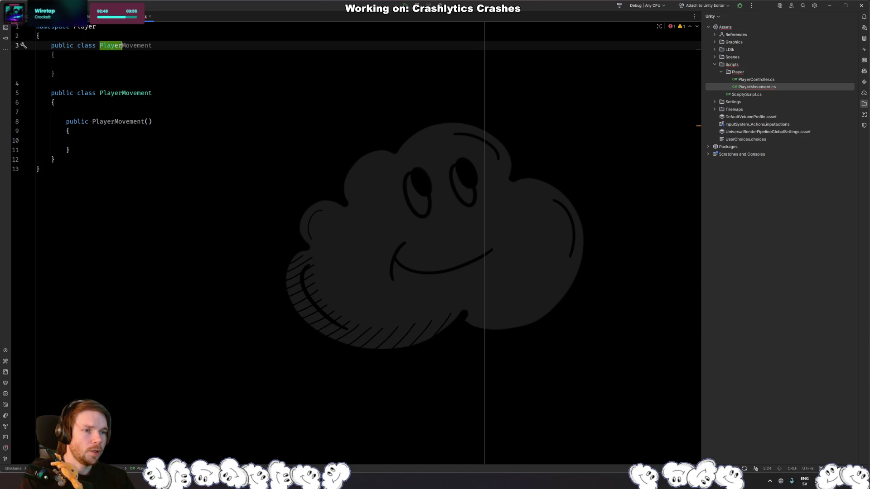
type("Movement")
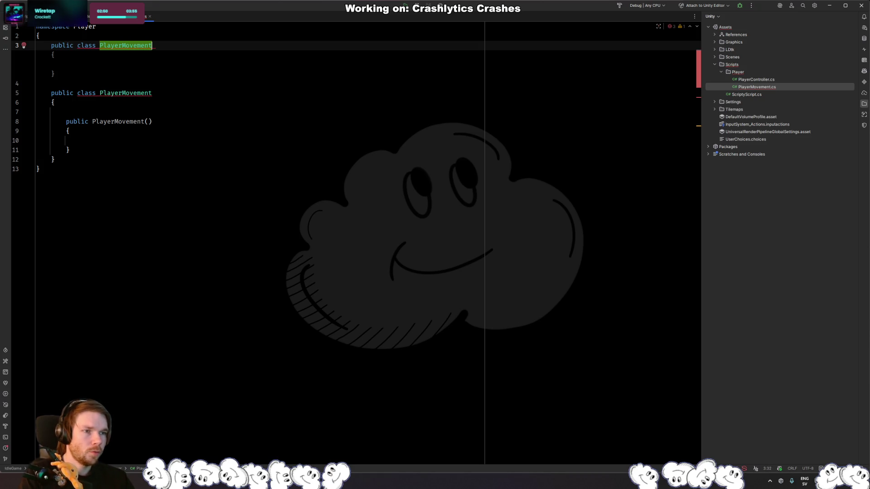
type("Data")
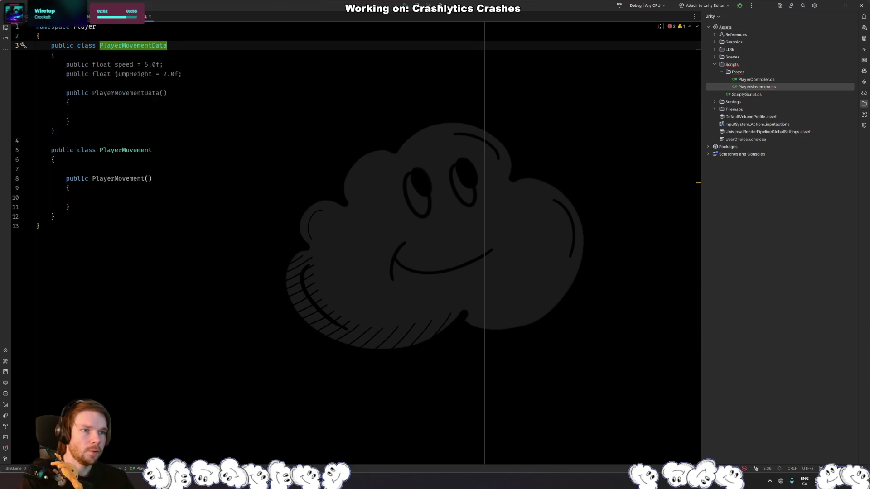
key("Return")
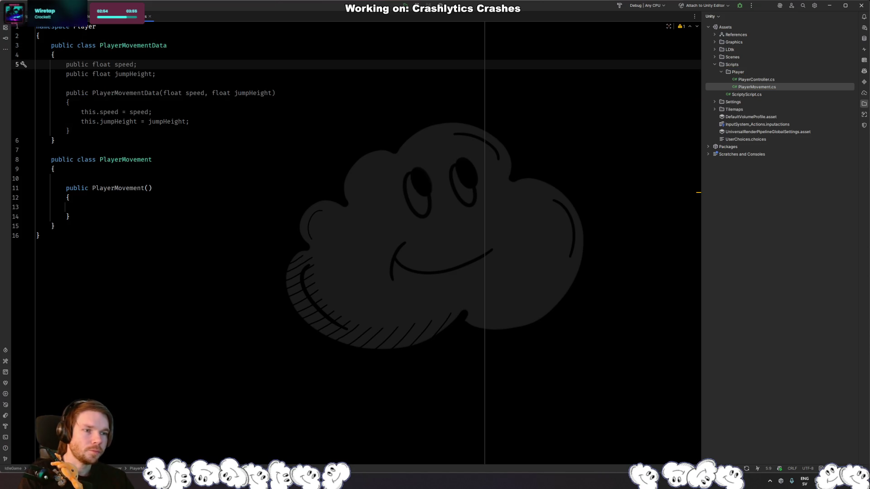
key("Tab")
key("Up")
key("Up")
key("Up")
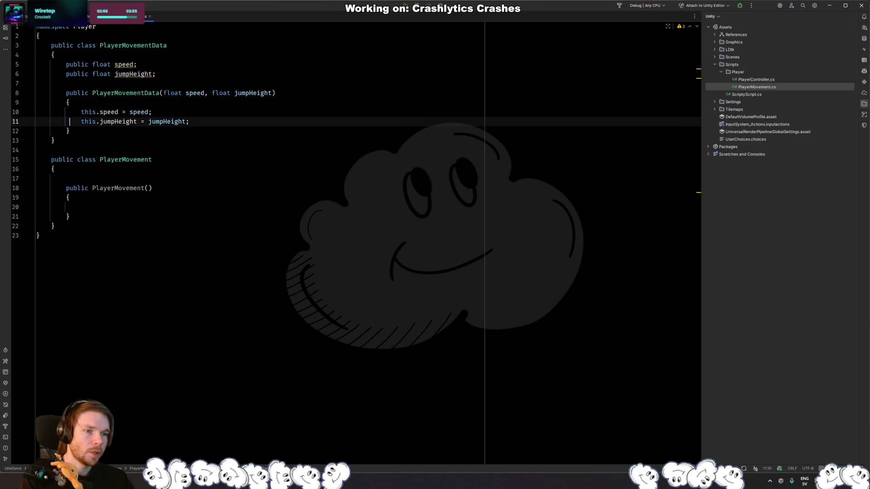
key("Up")
key("ctrl+Right")
key("ctrl+Right")
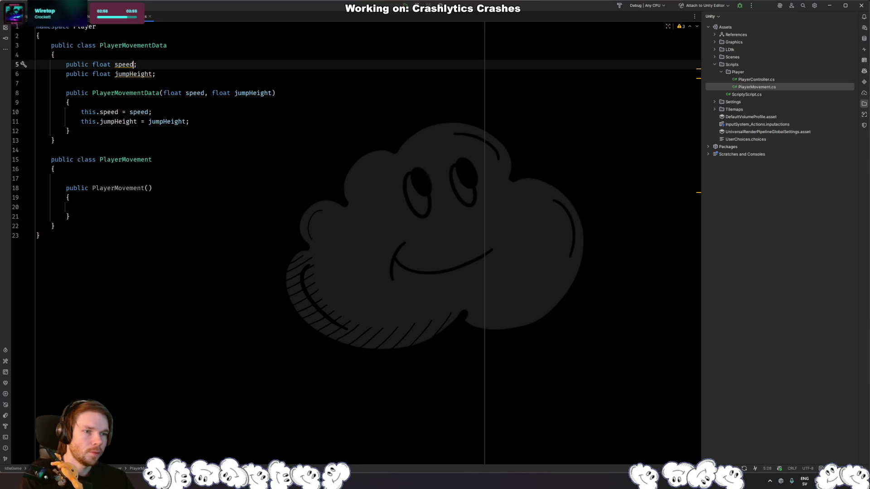
key("Delete")
type("S")
Step: Remove the jumpHeight field, the speed assignment and the generated PlayerMovementData constructor
key("Down")
key("ctrl+y")
key("Down")
key("Down")
key("Down")
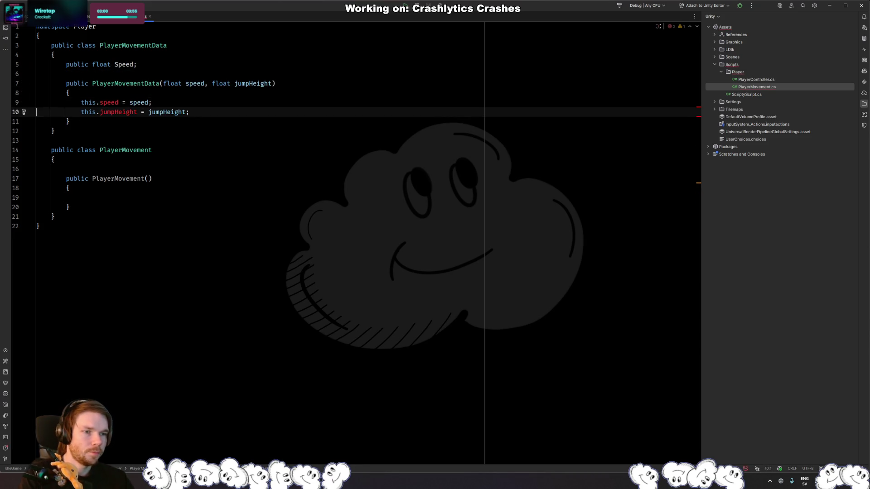
key("Up")
key("ctrl+y")
key("ctrl+y")
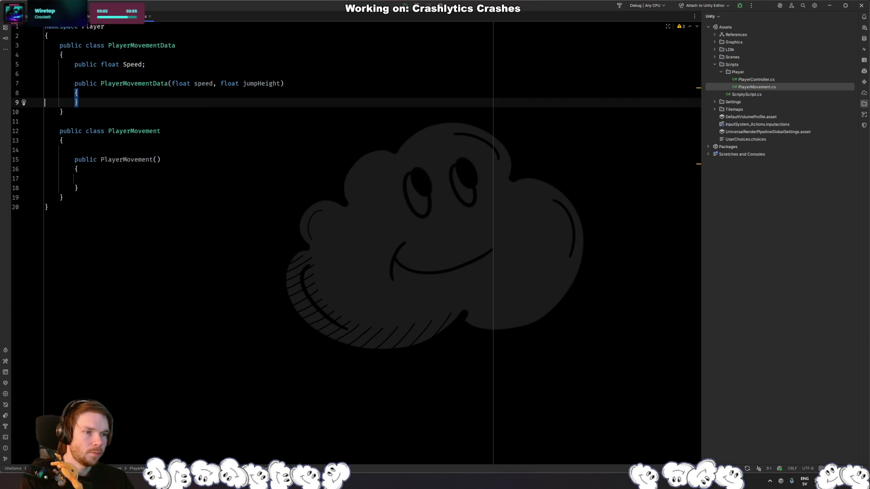
key("Up")
key("Up")
key("Down")
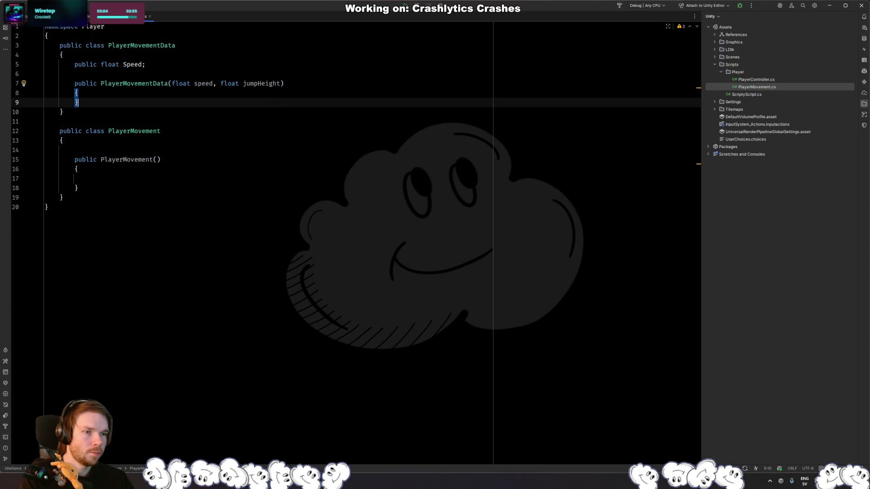
key("ctrl+w")
key("ctrl+w")
key("BackSpace")
key("BackSpace")
Step: Turn Speed into a { get; set; } property and start a [Serialize attribute above it
key("Left")
type("{ get;")
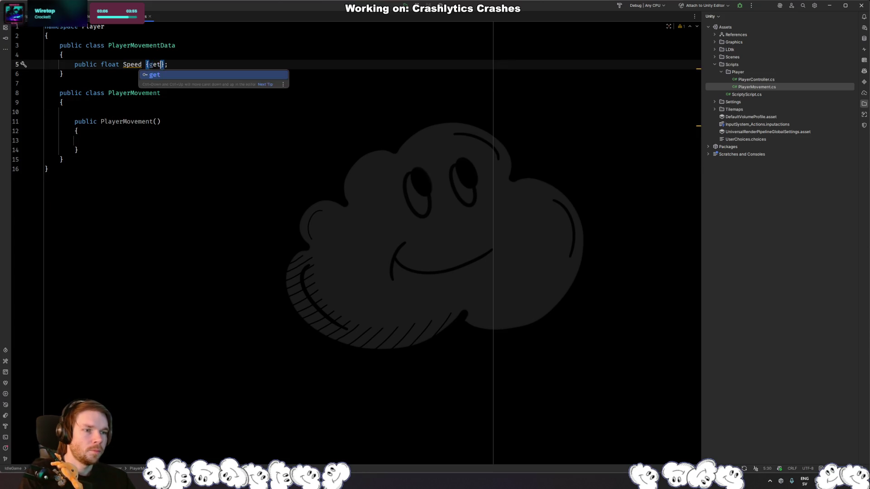
type(" set")
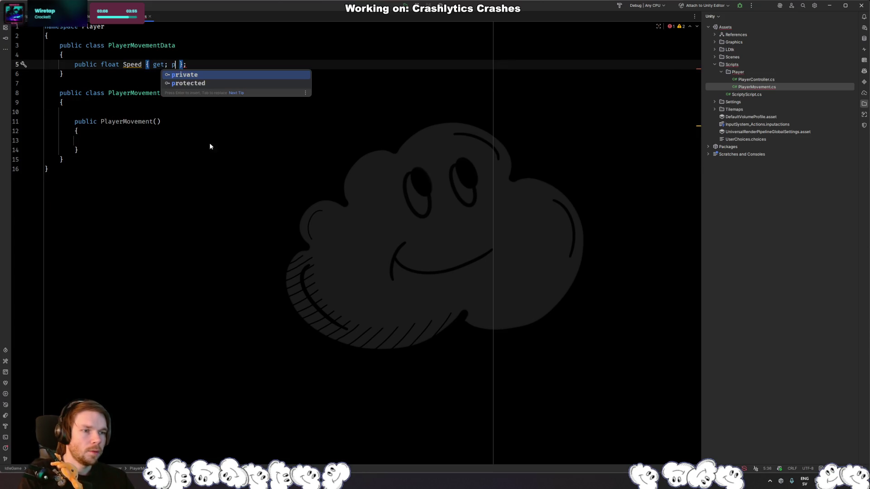
key("End")
key("BackSpace")
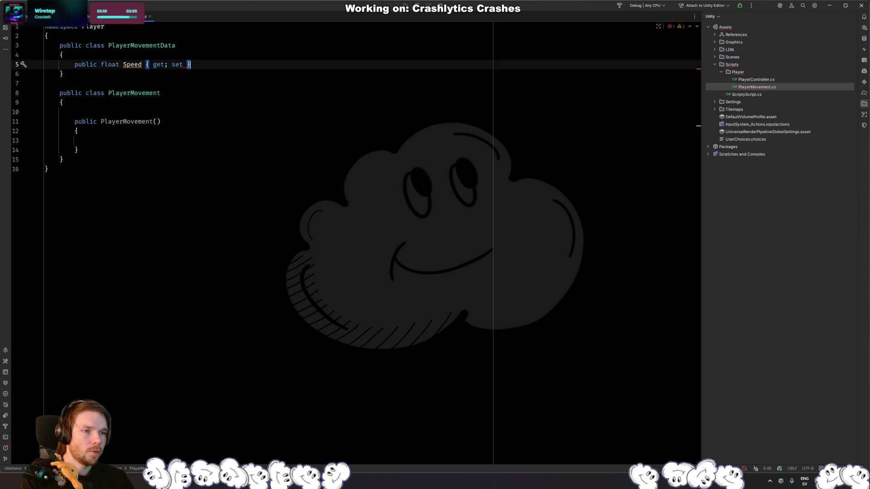
key("Left")
key("Left")
type(";")
key("ctrl+alt+Return")
type("[Serialize")
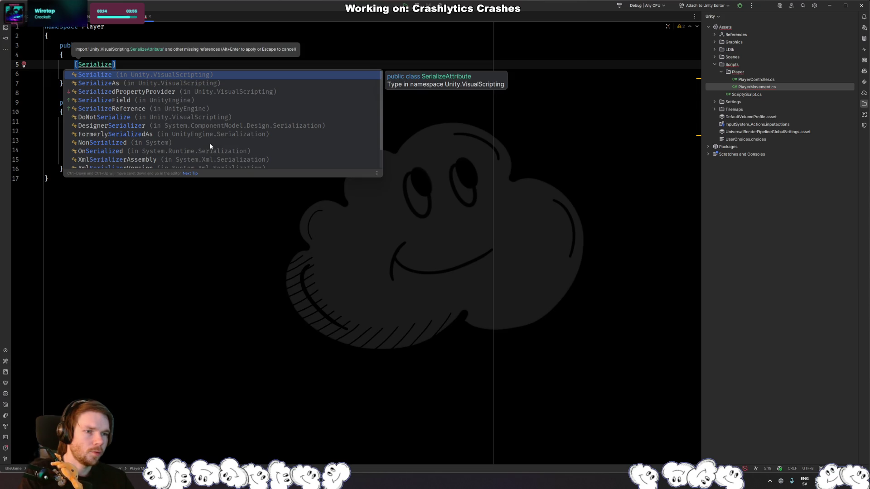
Step: Give the Speed property a [field: SerializeField] attribute, adding the UnityEngine import
key("Down")
key("Down")
key("Down")
key("Return")
key("ctrl+Left")
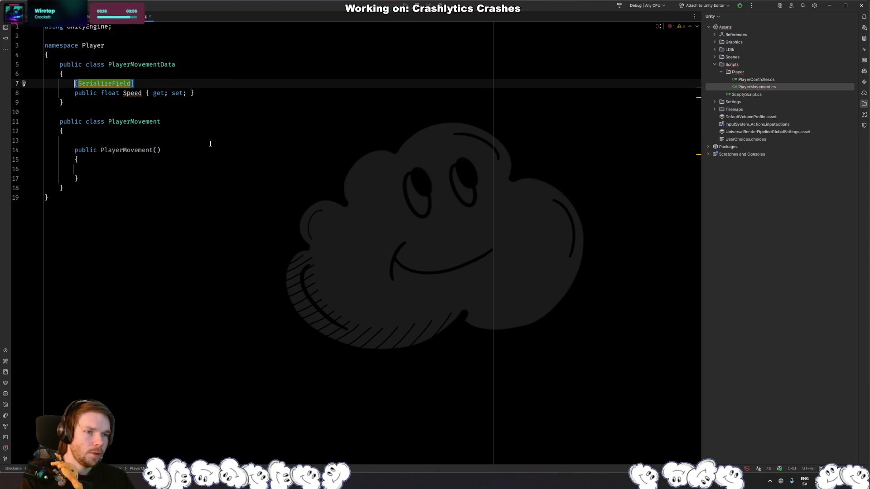
type("fie")
key("Return")
Step: Mark the PlayerMovementData class with the [Serializable] attribute
key("Escape")
key("Up")
key("Up")
key("Up")
key("End")
key("Return")
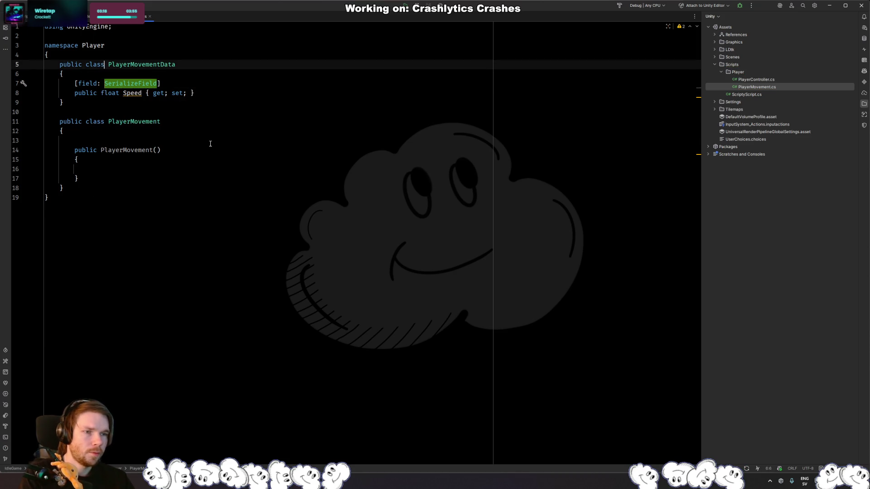
type("[MakeSerializable().e")
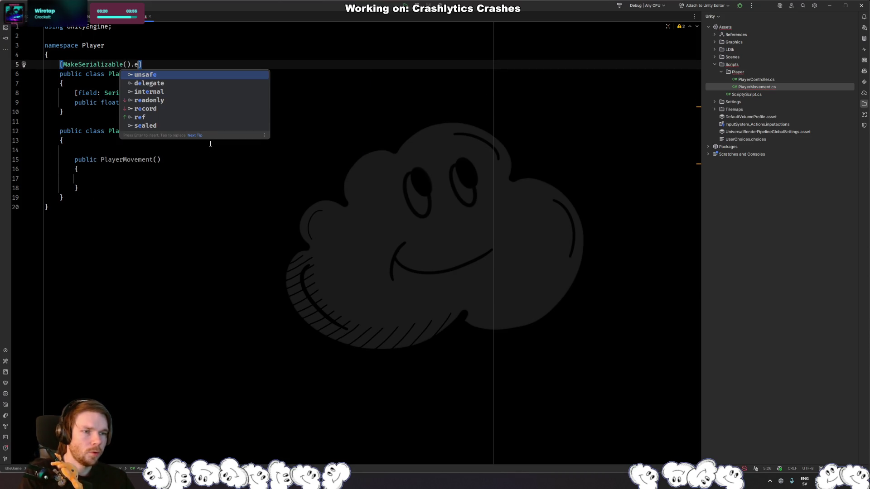
key("Escape")
key("BackSpace")
key("BackSpace")
key("BackSpace")
type("S")
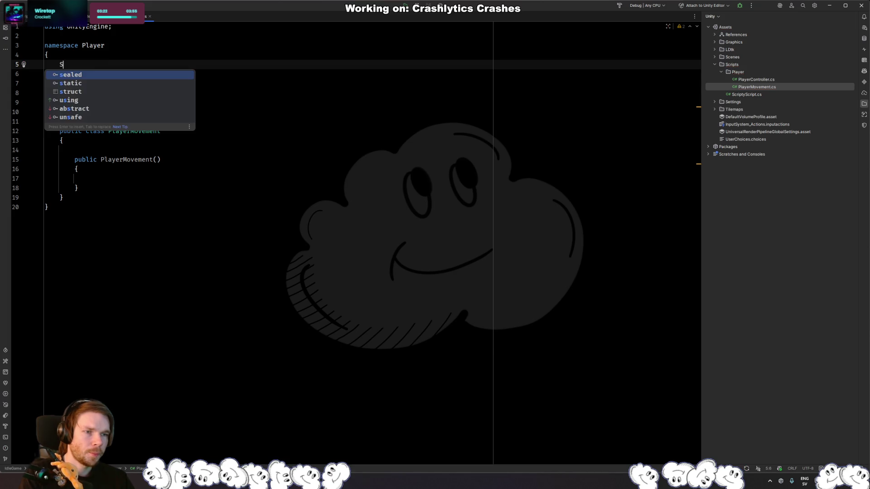
type("erializable")
key("BackSpace")
key("BackSpace")
key("BackSpace")
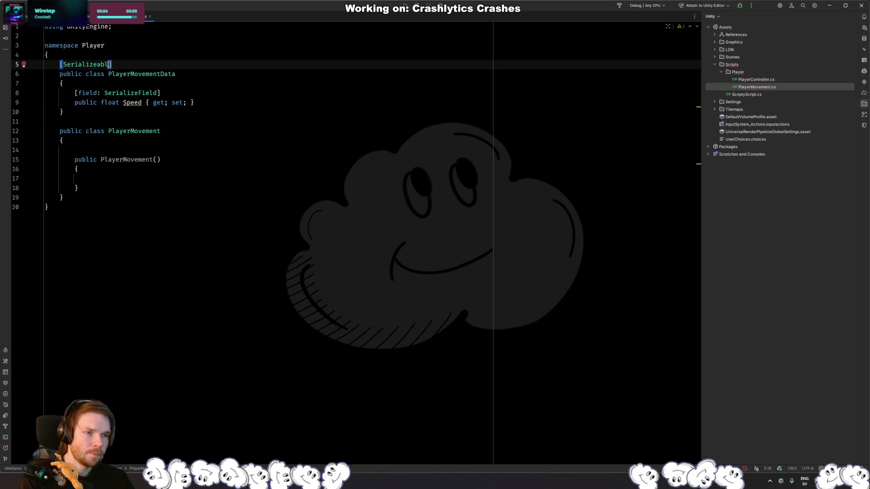
type("able")
key("Return")
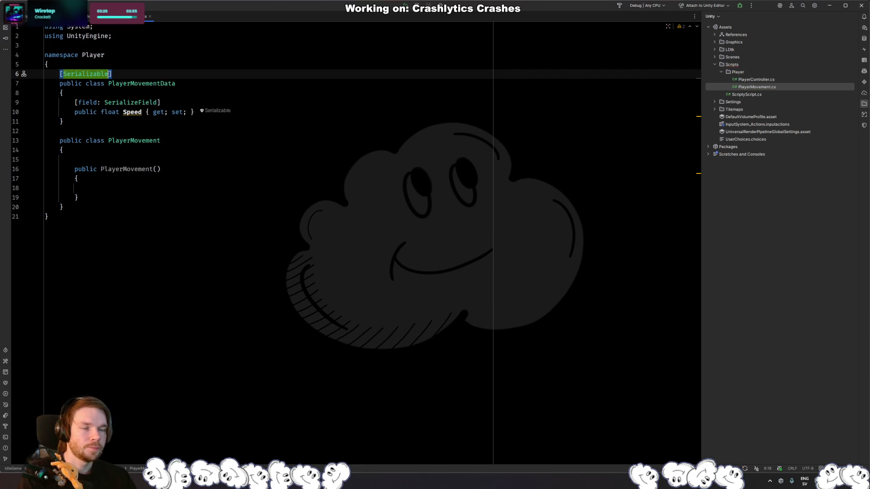
Step: Add a 'PlayerMovementData data' parameter to the PlayerMovement constructor
key("Down")
key("Down")
key("Down")
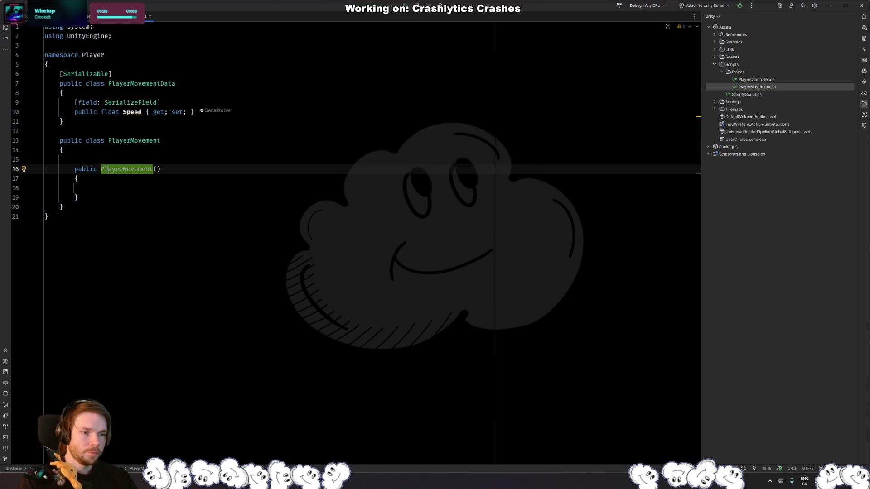
key("End")
key("Left")
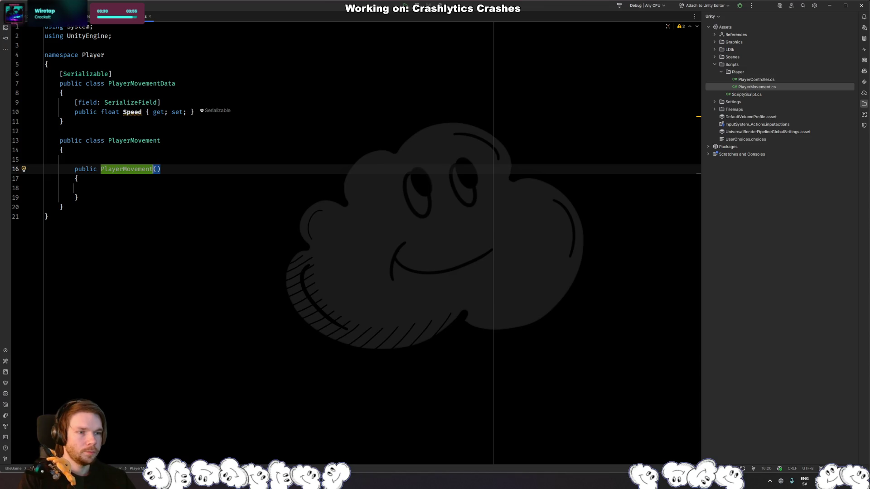
type("PlayerMoveme")
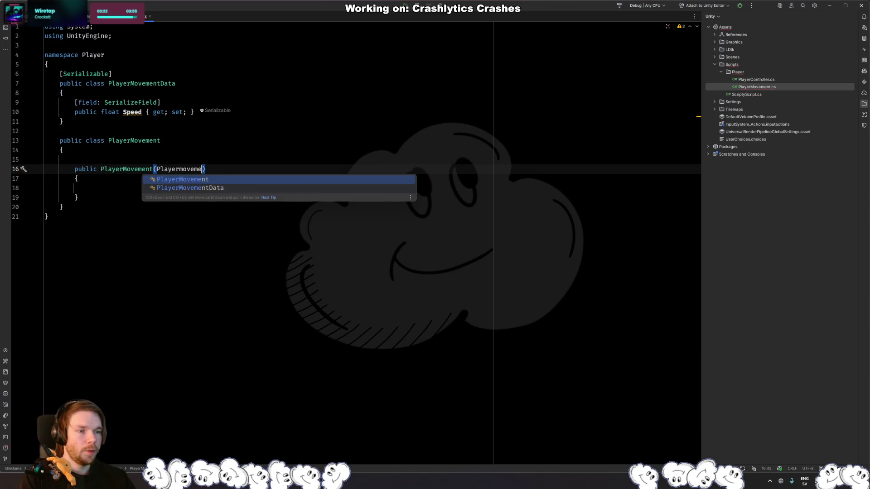
key("Down")
key("Return")
key("Return")
key("Up")
key("Up")
key("Return")
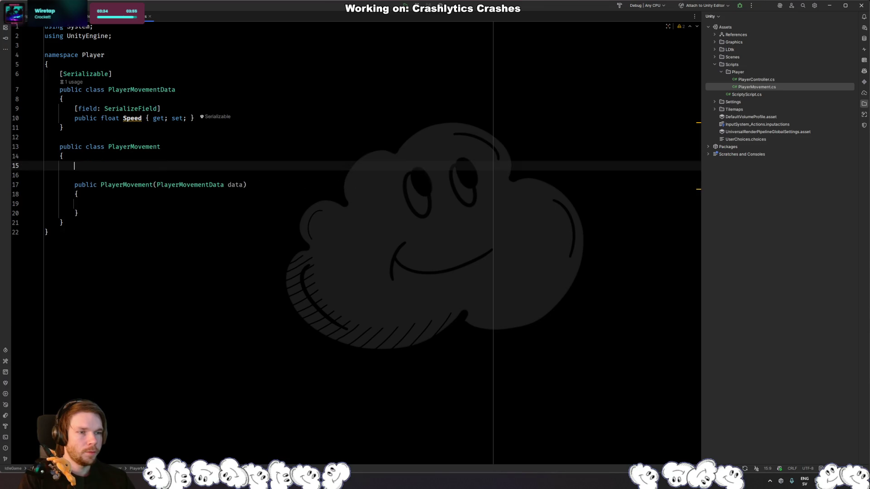
Step: Add a private PlayerMovementData _data field to PlayerMovement
type("Plyaermo")
key("BackSpace")
key("BackSpace")
key("BackSpace")
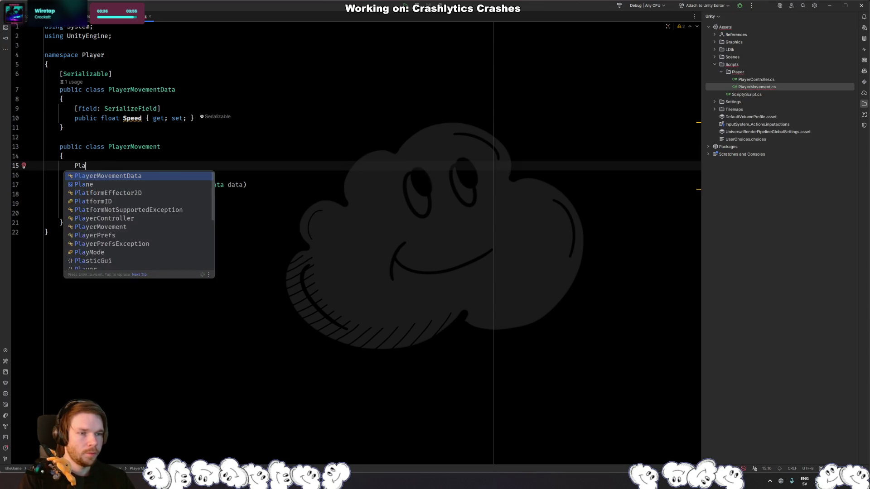
type("ayerM")
key("Return")
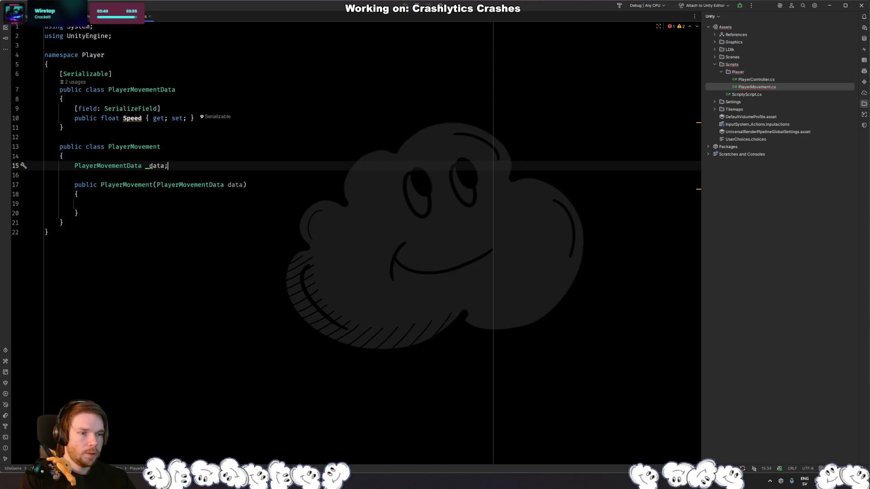
left_click(62, 156)
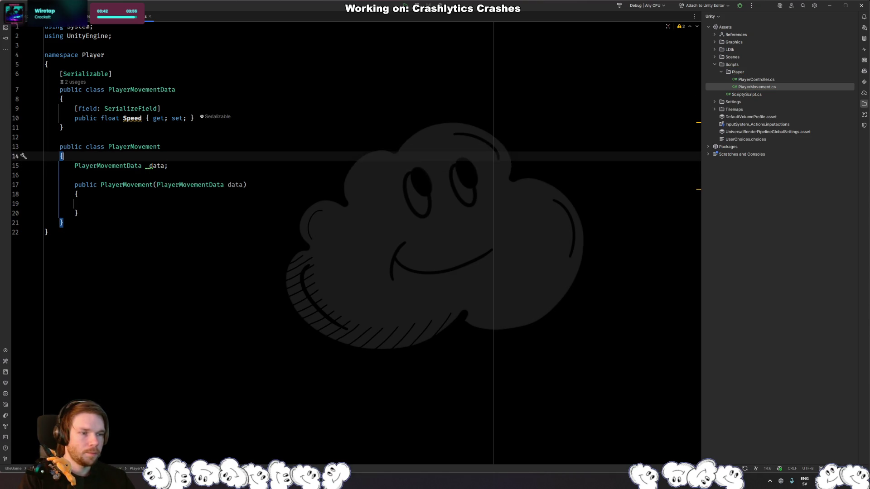
left_click(74, 165)
type("private")
Step: Assign '_data = data;' in the constructor and add an empty public void Update() method
left_click(89, 203)
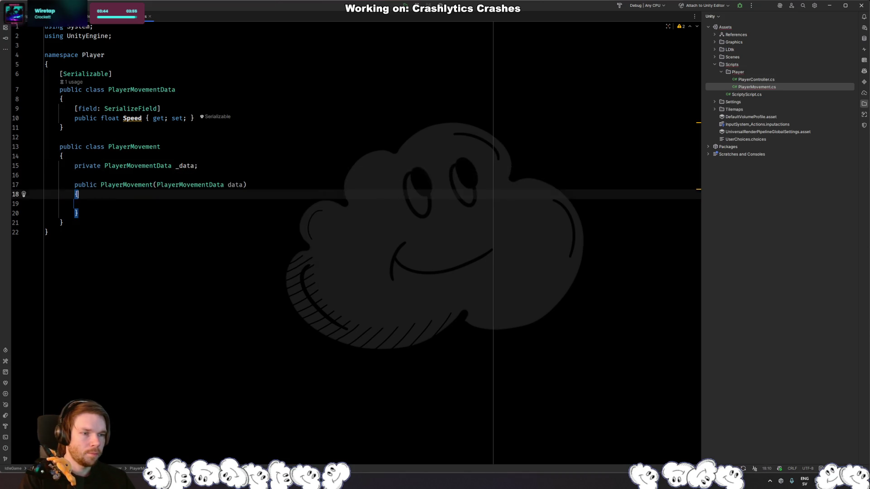
type("_data = data")
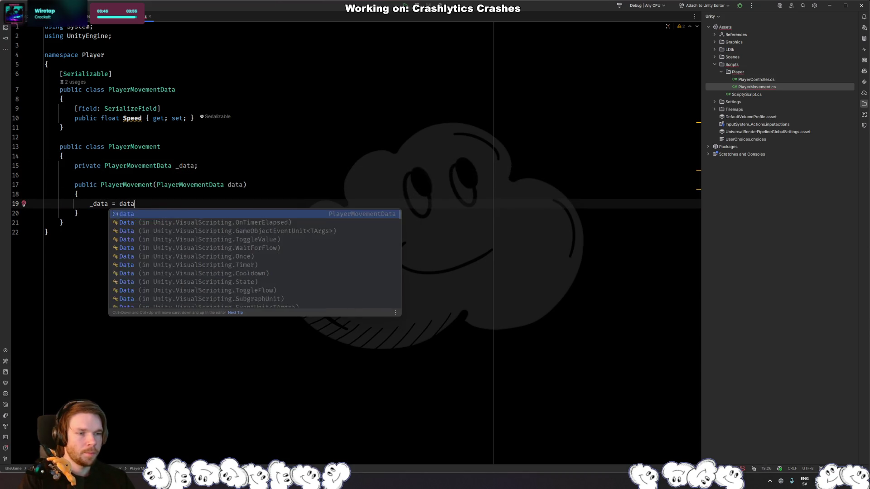
type(";")
key("Down")
key("Return")
key("Return")
type("public void Update(){")
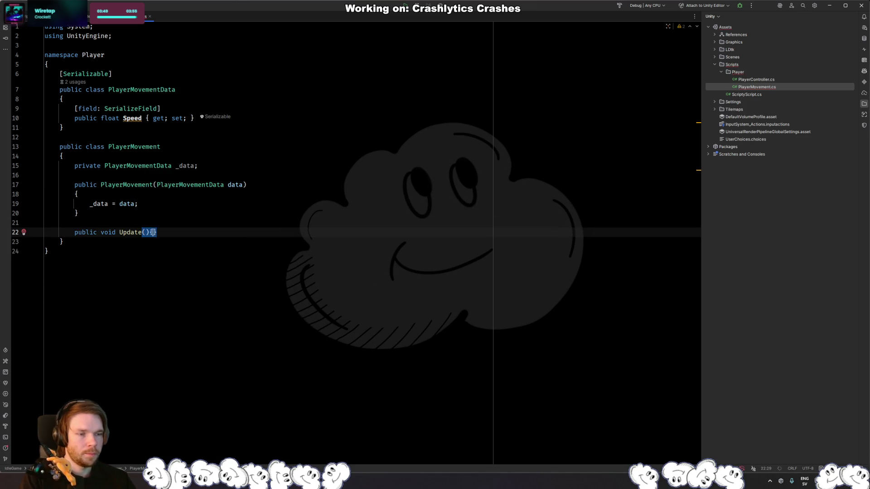
key("Return")
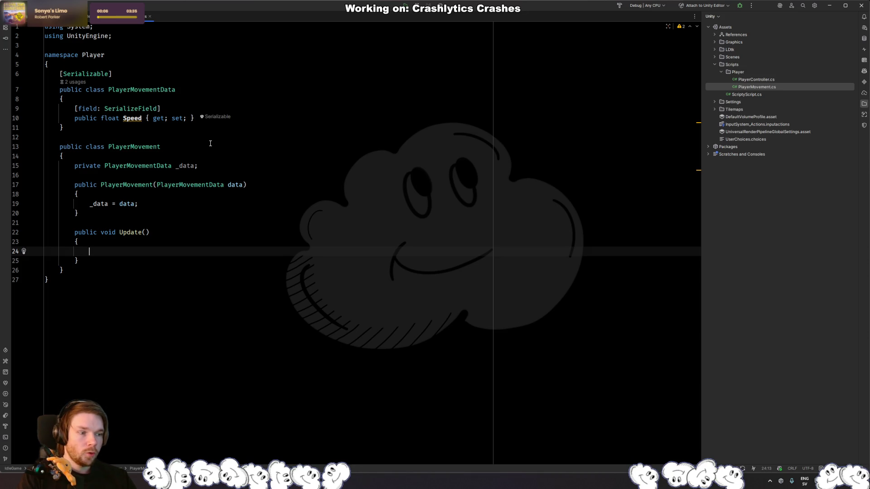
Step: Start a second constructor parameter, remove it again, and switch to Unity
key("Up")
key("Up")
key("Up")
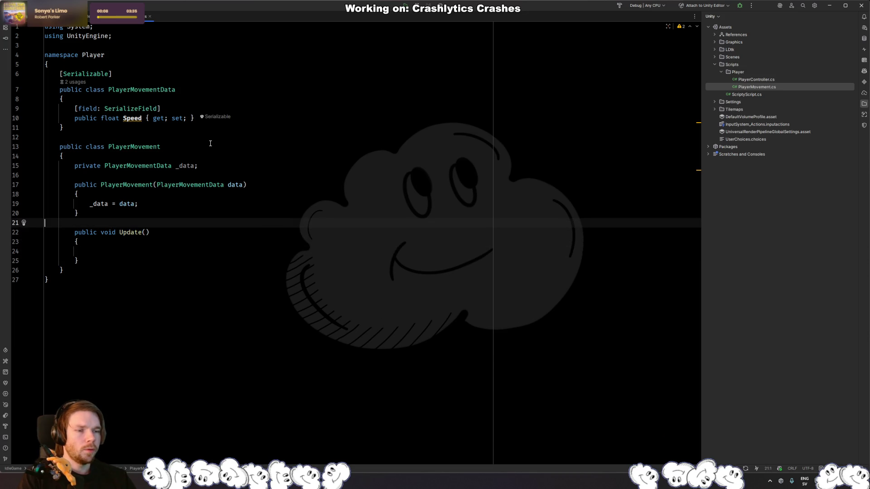
key("Up")
key("Up")
key("Up")
key("Up")
key("End")
key("Left")
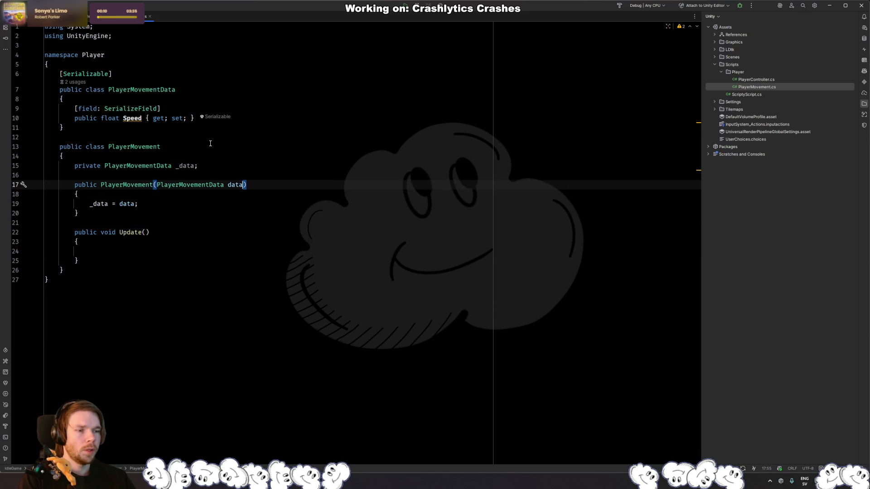
type(", Play")
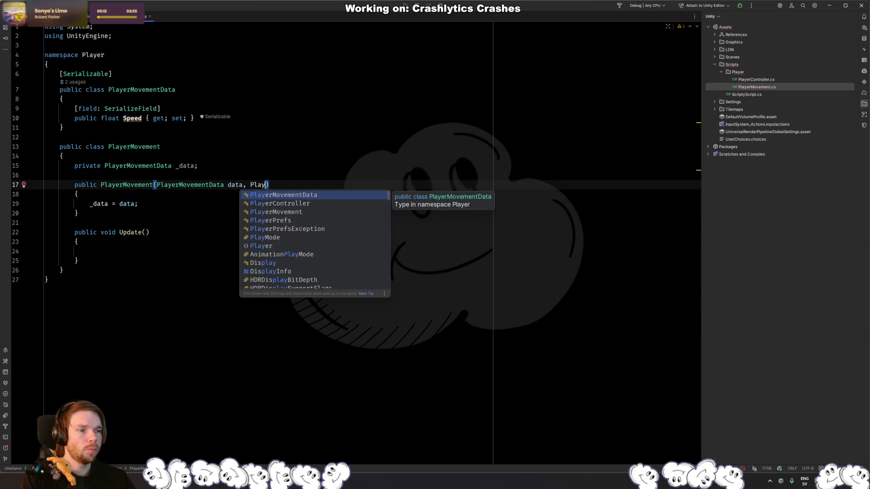
key("Escape")
key("BackSpace")
key("BackSpace")
key("BackSpace")
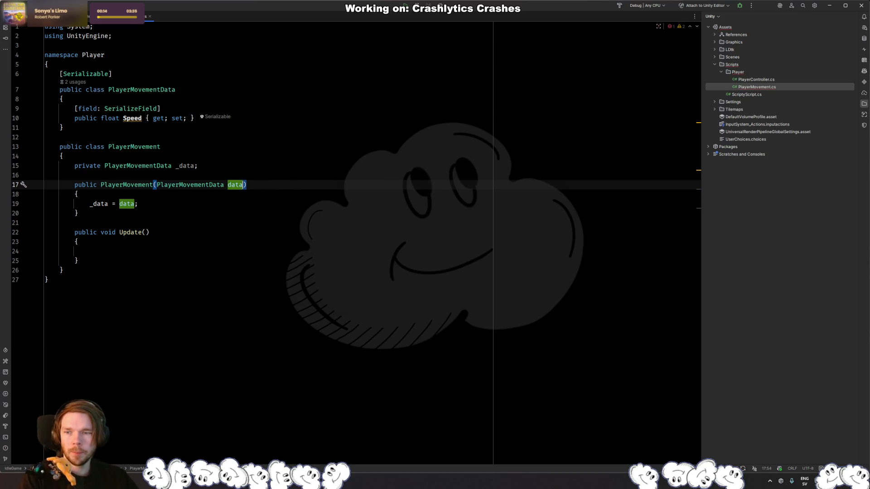
key("alt+Tab")
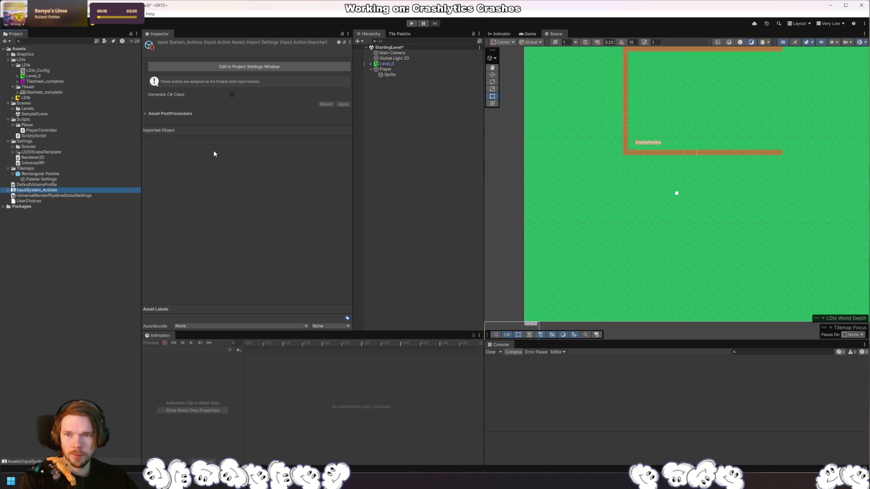
Step: Enable Generate C# Class on InputSystem_Actions, apply it, and edit it in Project Settings
left_click(232, 94)
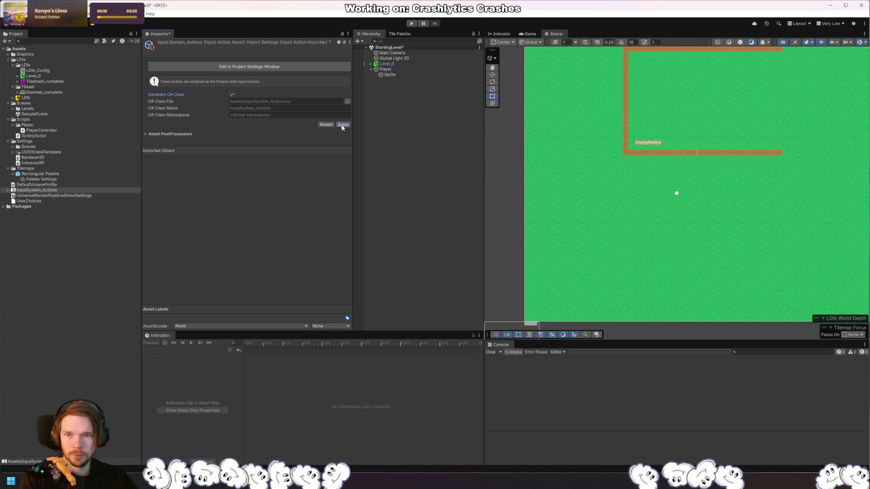
left_click(342, 124)
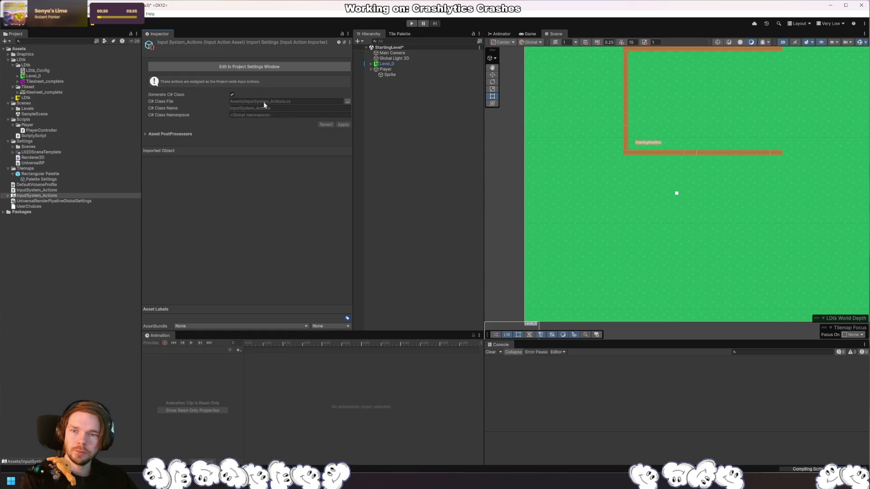
left_click(288, 66)
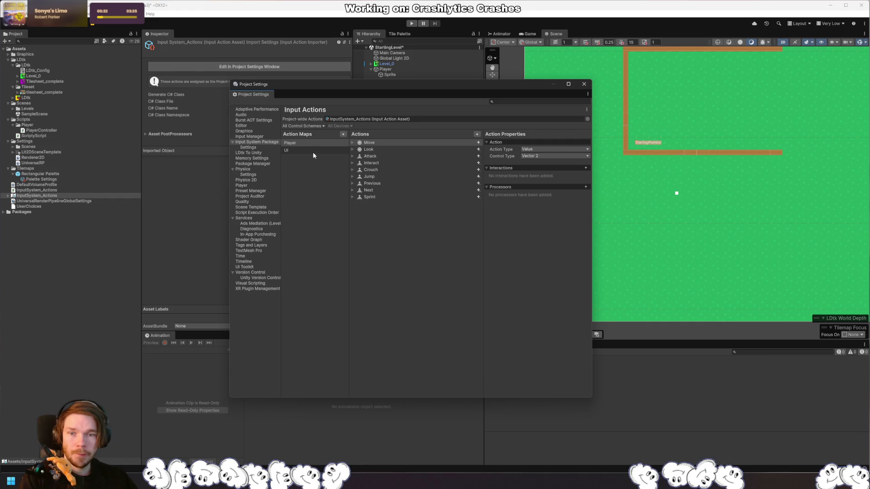
Step: Delete the Crouch, Jump, Previous and Next actions from the Player action map
left_click(389, 156)
left_click(382, 163)
double_click(392, 171)
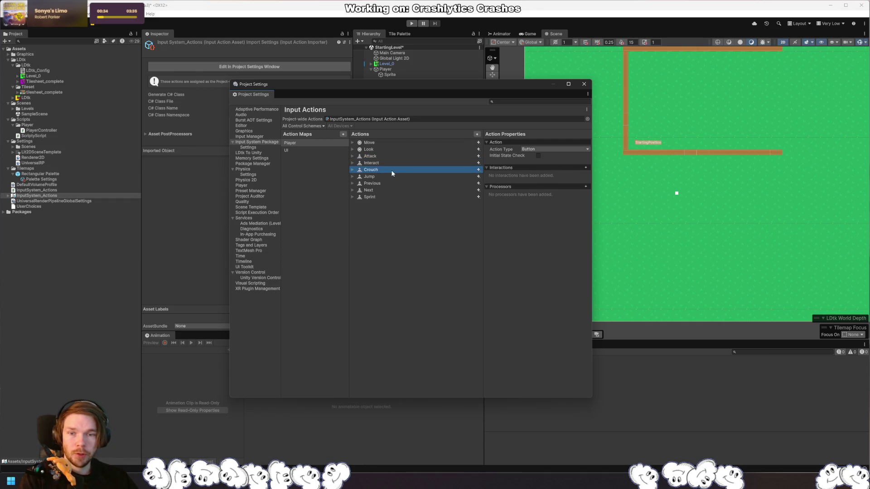
key("Delete")
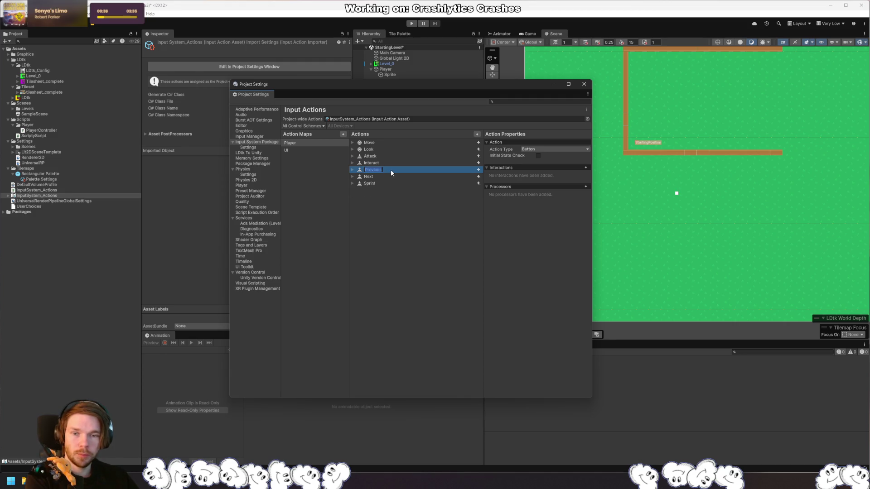
double_click(389, 176)
key("Delete")
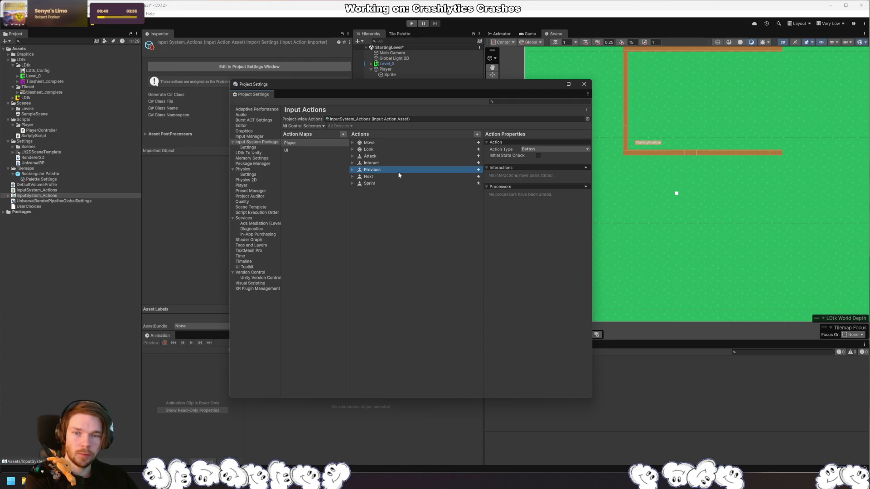
Step: Expand the Move action and inspect its WASD composite and XR controller bindings
left_click(390, 143)
left_click(353, 143)
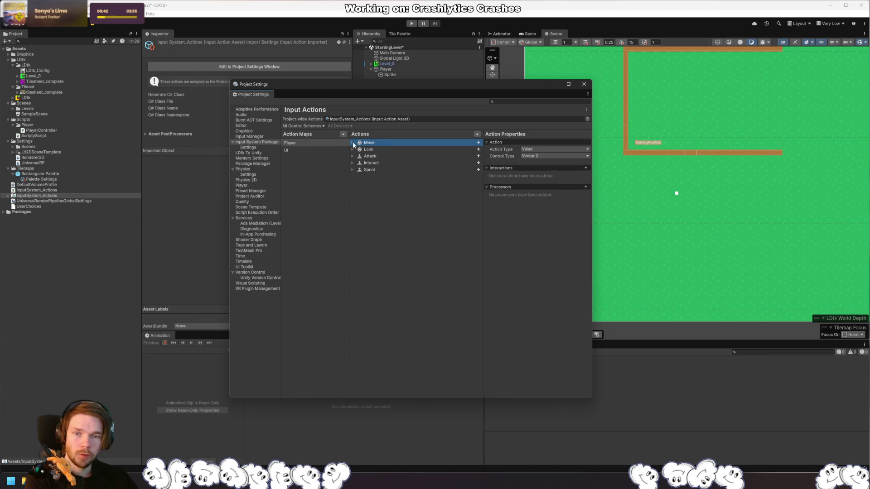
left_click(322, 140)
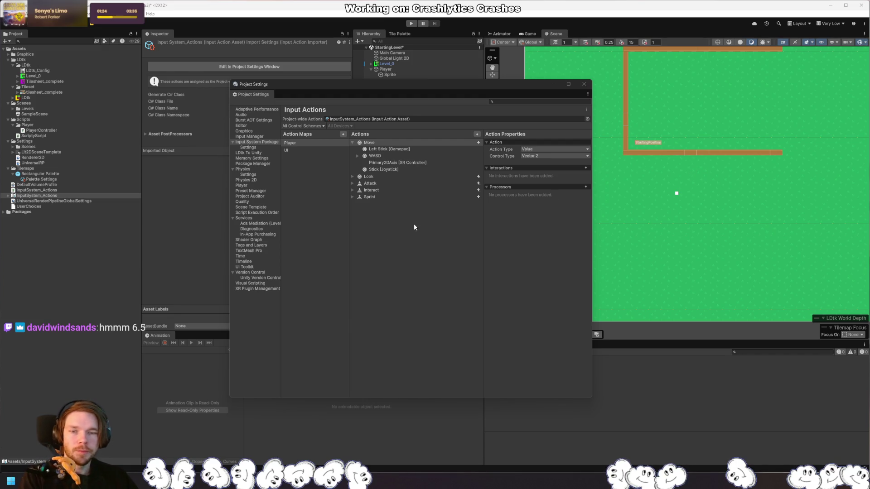
left_click(385, 156)
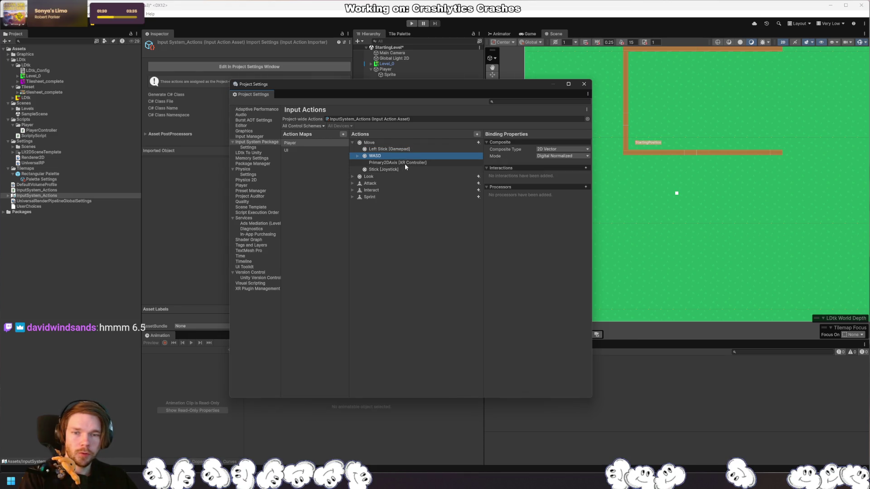
left_click(403, 163)
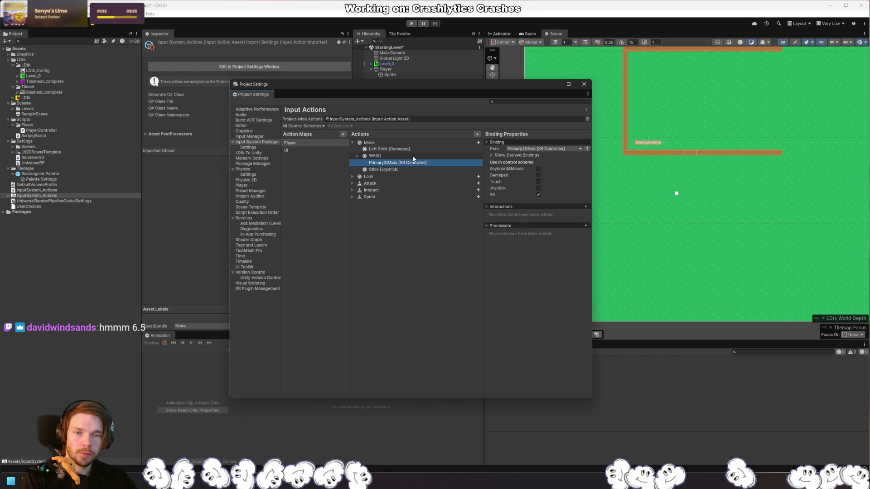
left_click(407, 157)
left_click(357, 157)
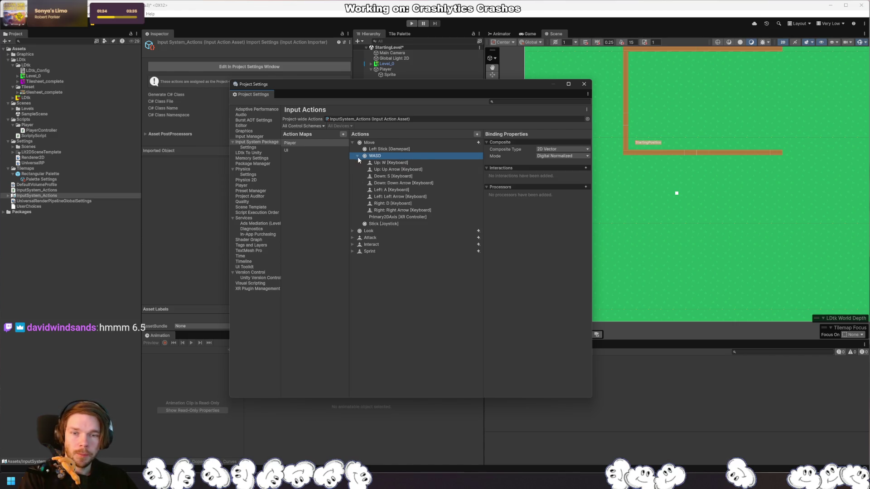
left_click(358, 156)
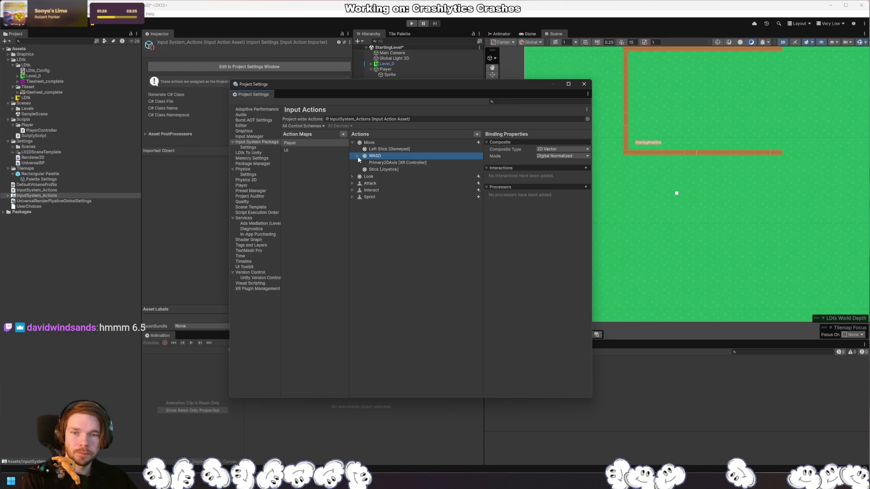
Step: Back in Rider, declare public void InitializeInput() after the PlayerMovement constructor
key("alt+Tab")
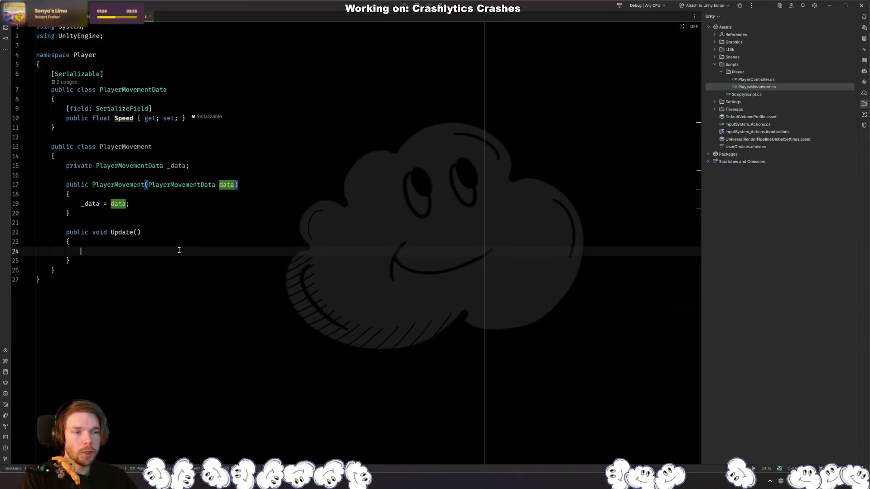
left_click(228, 209)
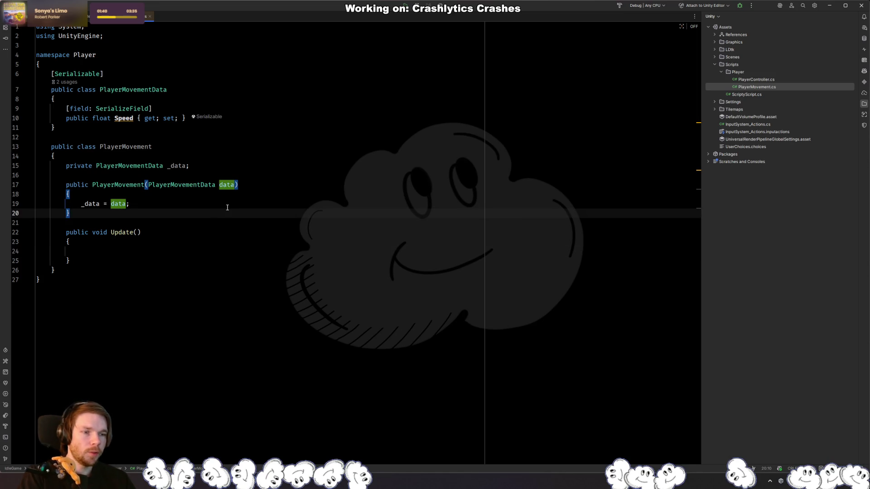
key("Return")
key("Return")
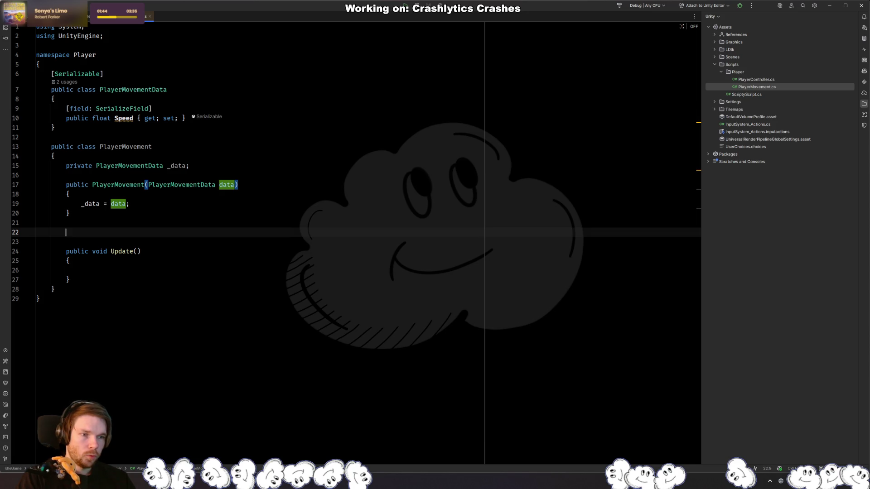
type("public void Initialize")
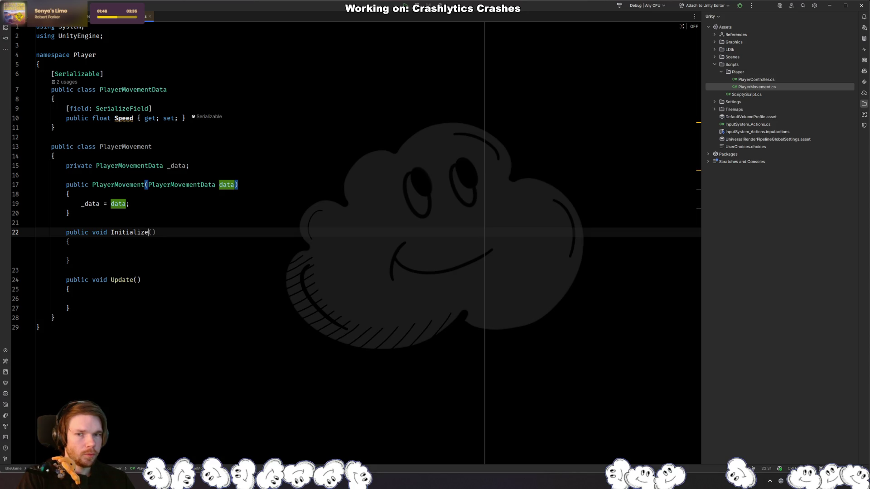
type("Input(){")
left_click(36, 213)
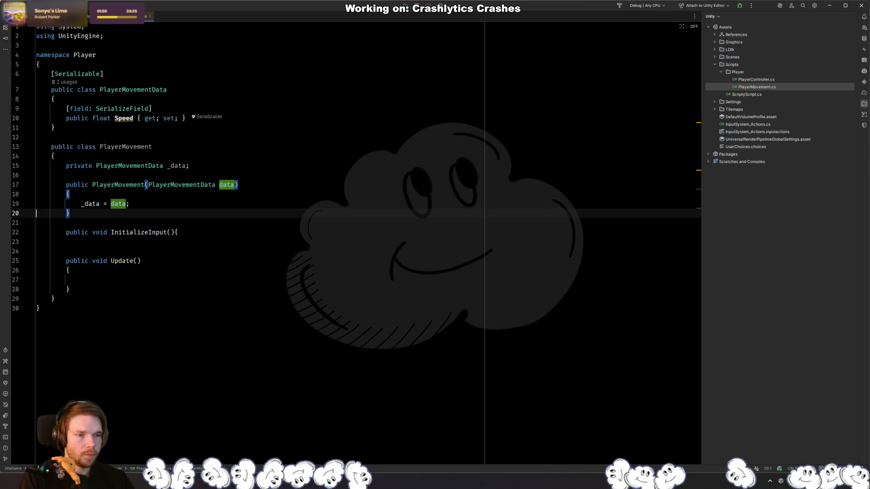
key("Return")
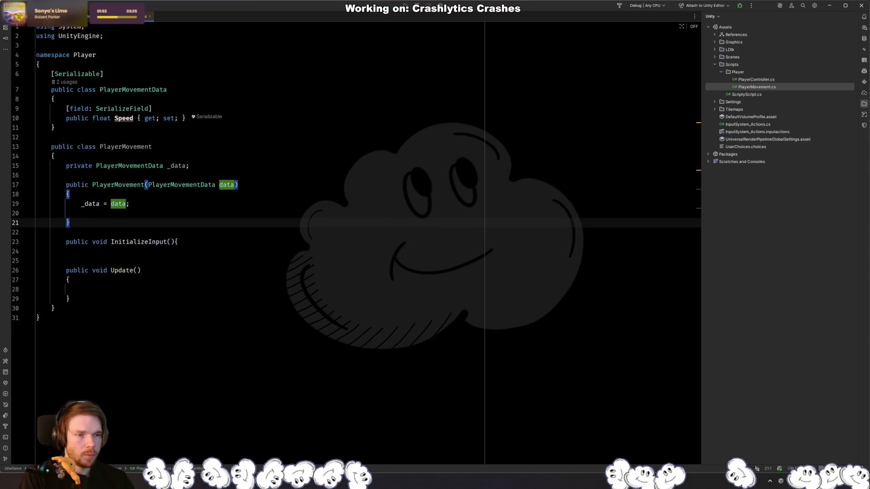
Step: Tidy blank lines in the PlayerMovement constructor and PlayerController's Start method
key("ctrl+backslash")
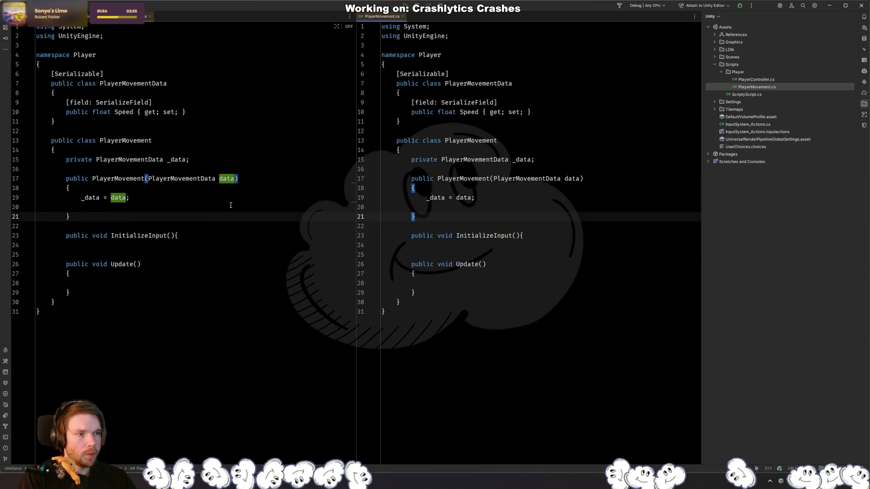
key("ctrl+F4")
left_click(210, 207)
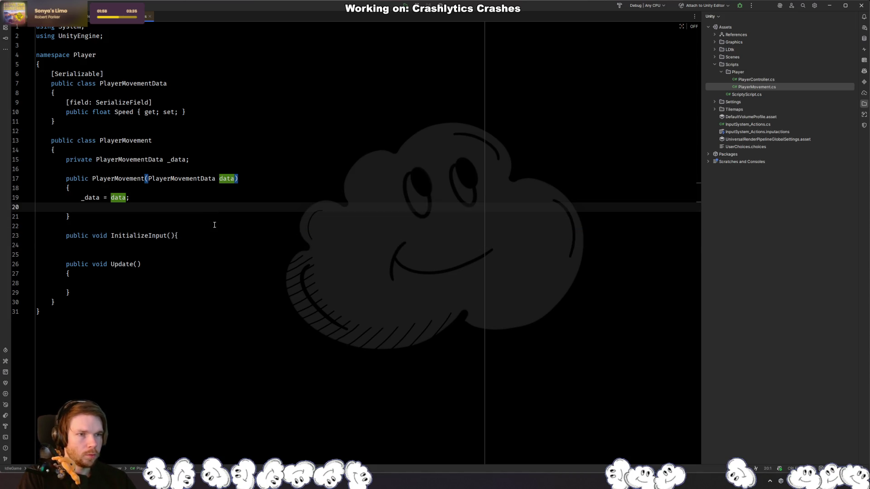
key("Down")
key("ctrl+w")
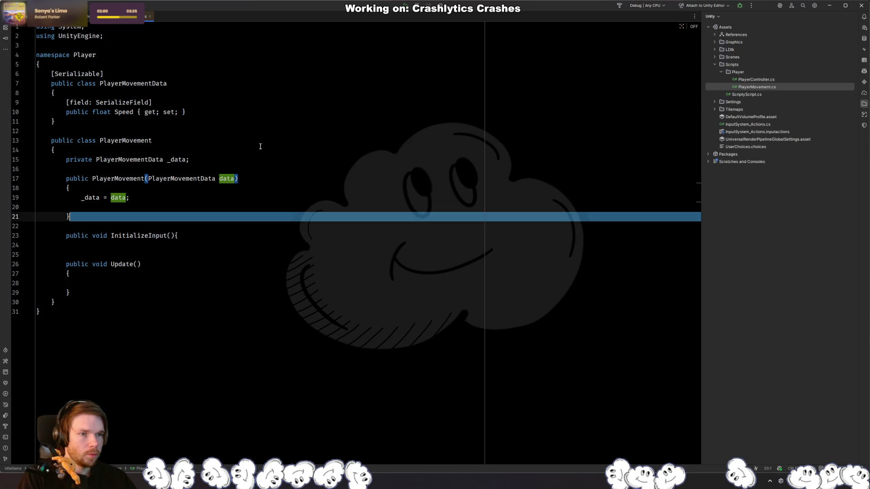
key("ctrl+Tab")
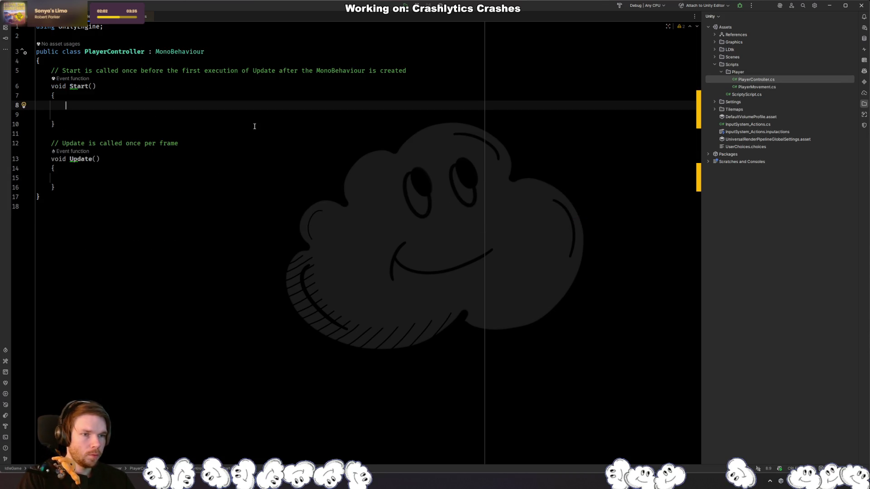
key("BackSpace")
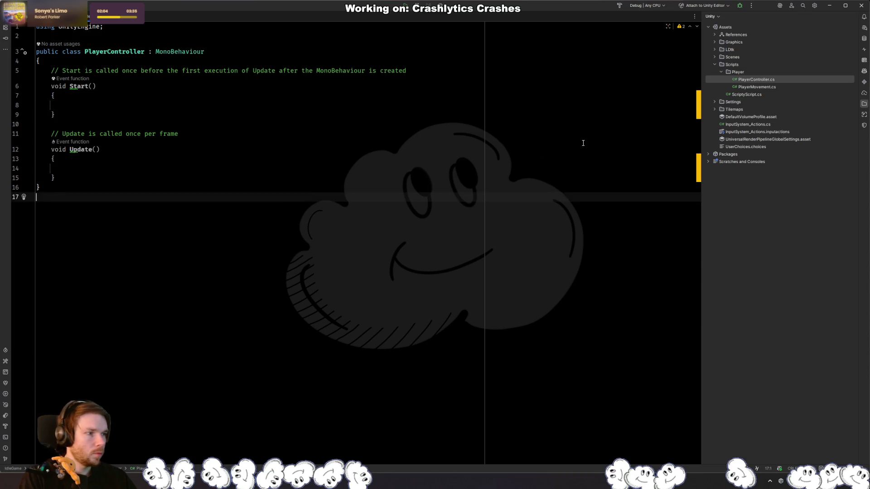
left_click(743, 87)
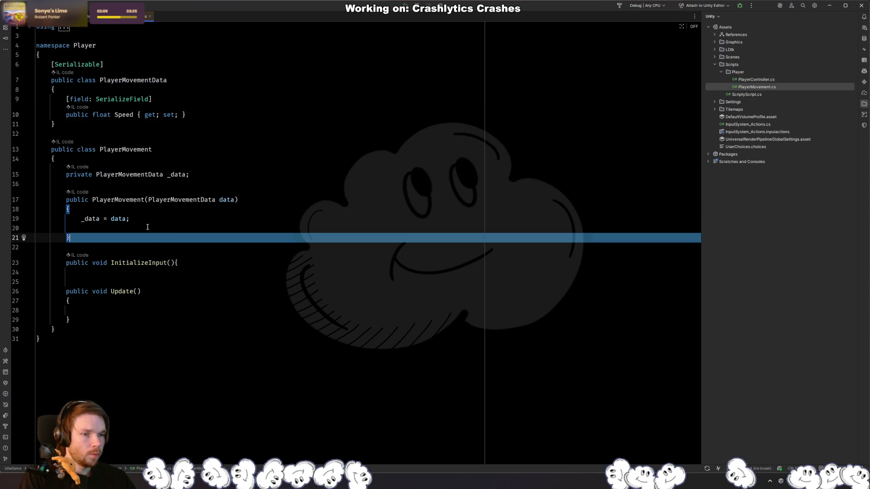
left_click(160, 228)
left_click(159, 233)
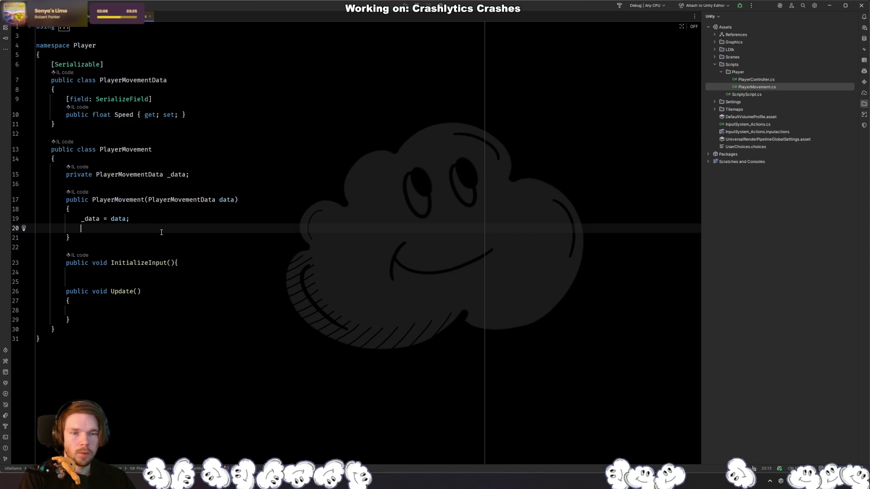
Step: In Unity, browse the Player, Physics 2D, Input Manager, Graphics and Editor Project Settings pages
key("alt+Tab")
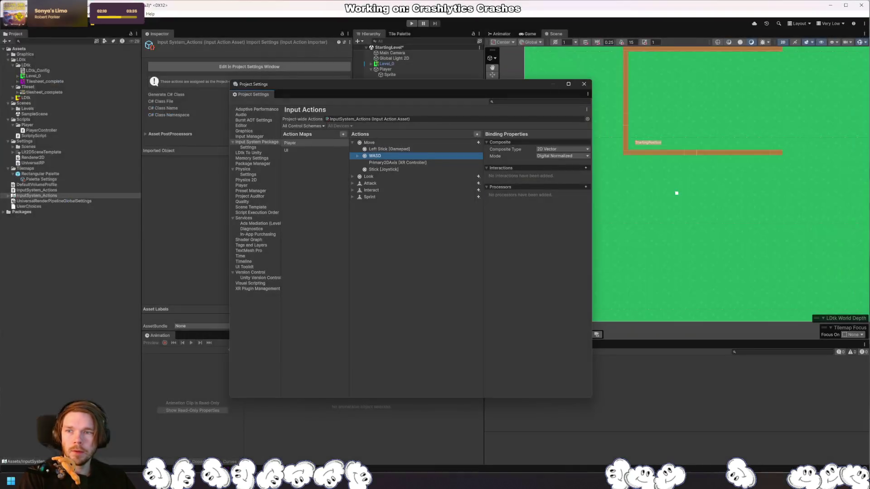
left_click(18, 14)
left_click(75, 221)
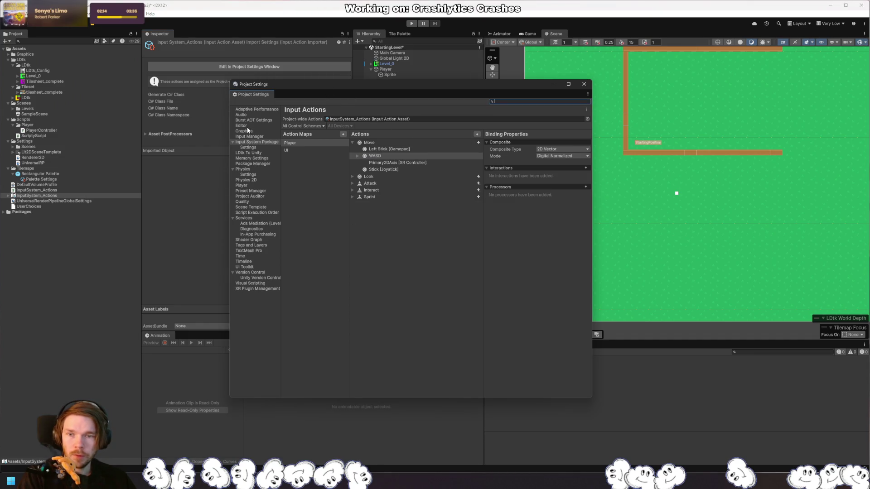
left_click(254, 187)
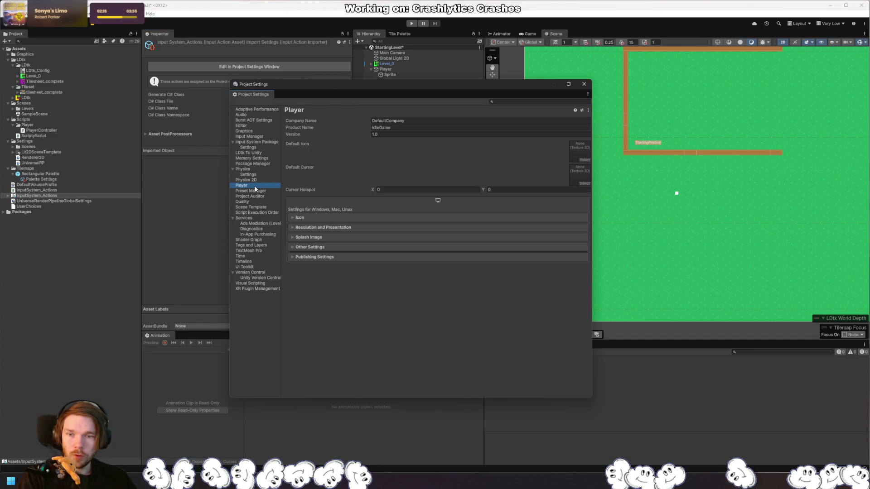
left_click(251, 179)
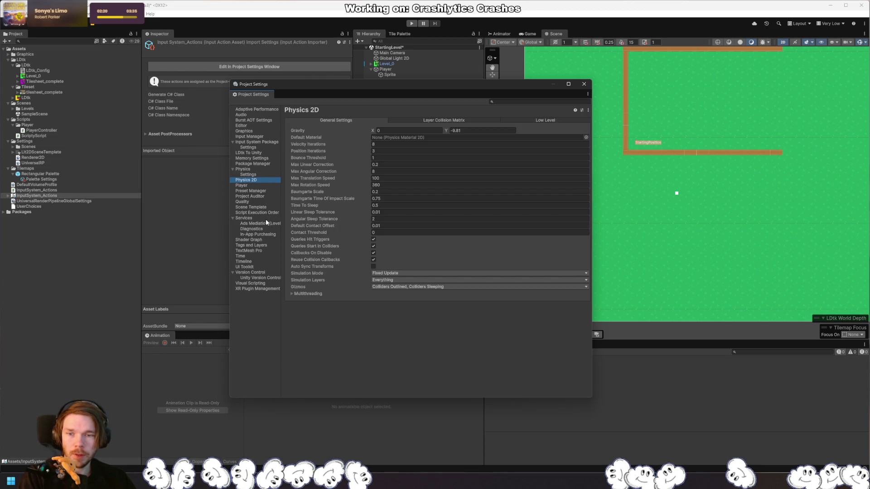
left_click(249, 137)
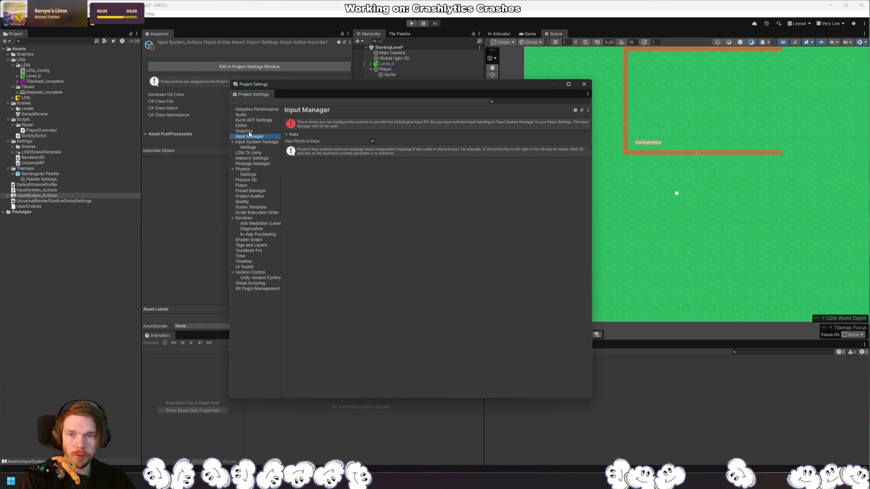
left_click(251, 131)
left_click(247, 126)
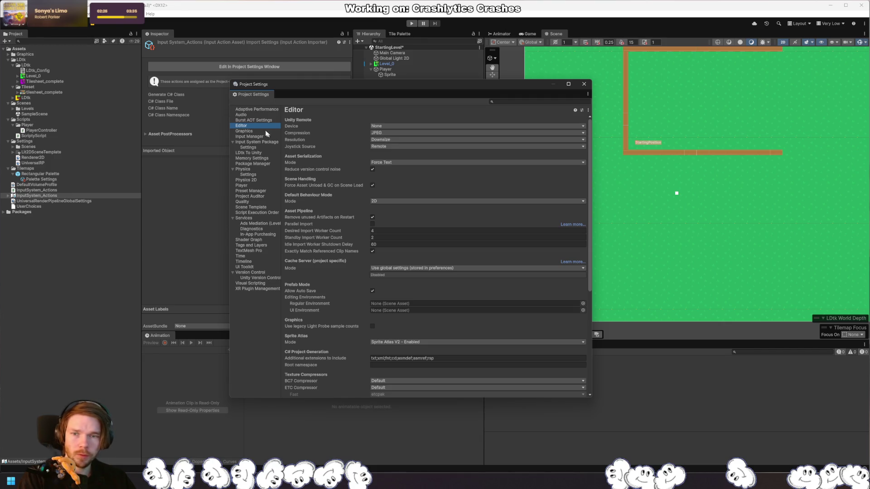
Step: Regenerate project files from Preferences > External Tools, then return to Rider
left_click(17, 13)
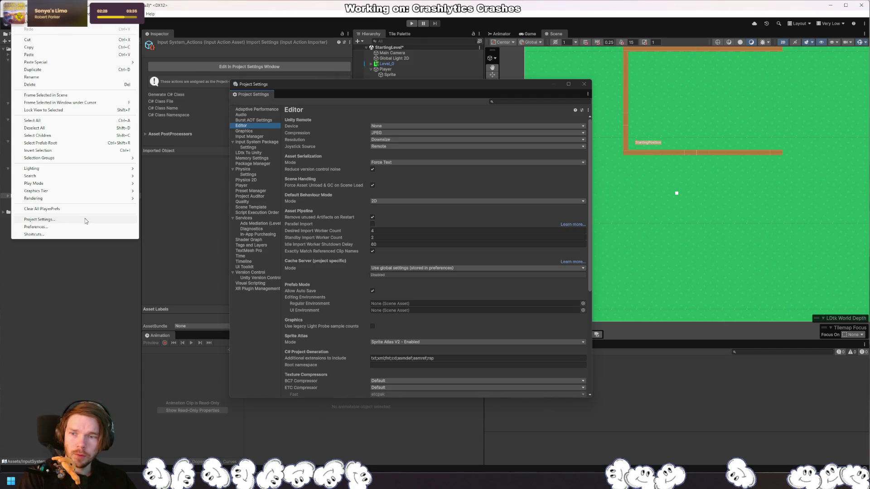
left_click(73, 226)
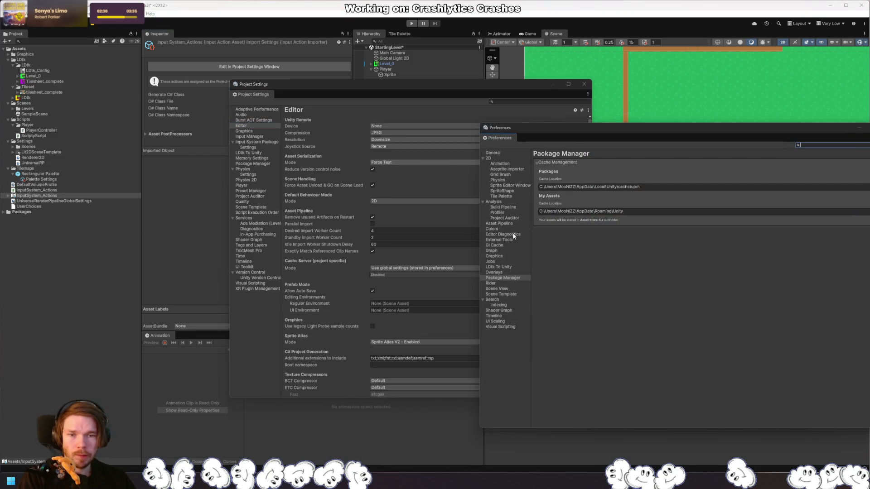
left_click(499, 240)
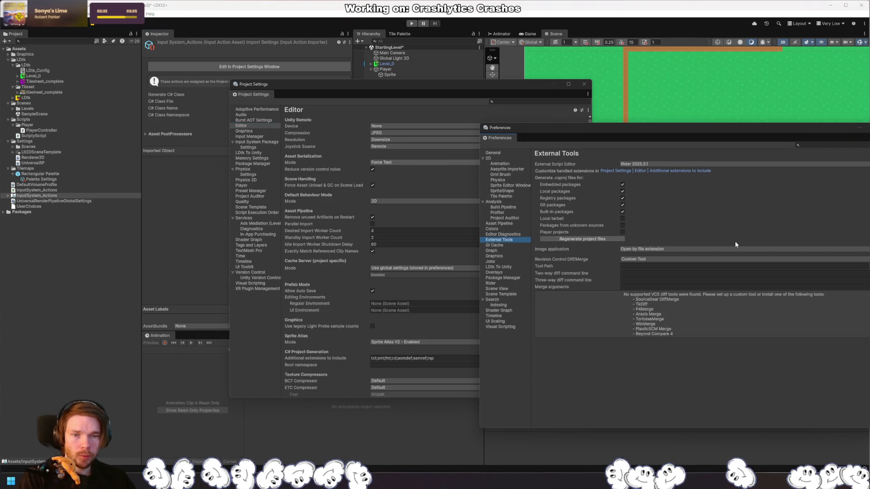
left_click(597, 239)
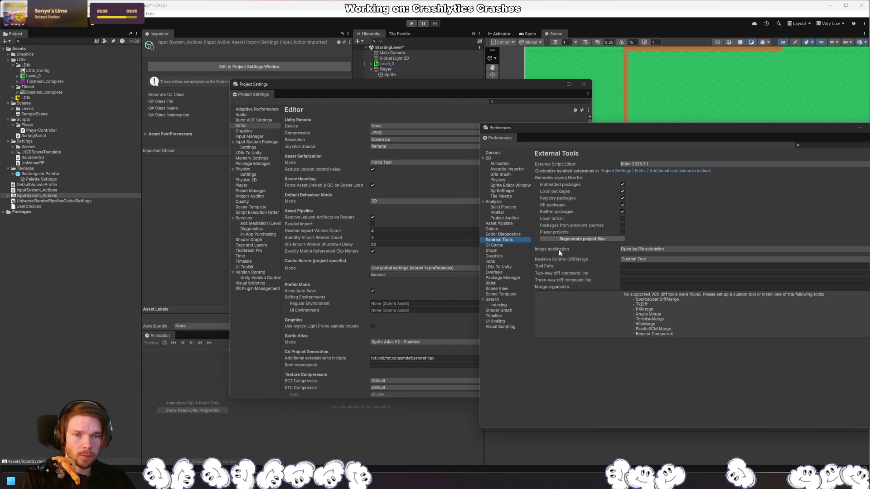
key("alt+Tab")
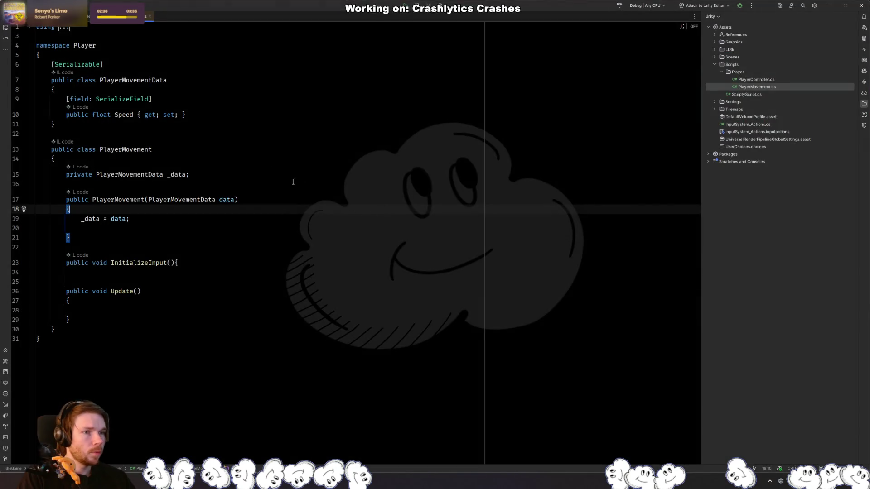
Step: Add and then remove a blank line after the _data field in PlayerMovement
left_click(213, 164)
key("Down")
key("End")
key("Return")
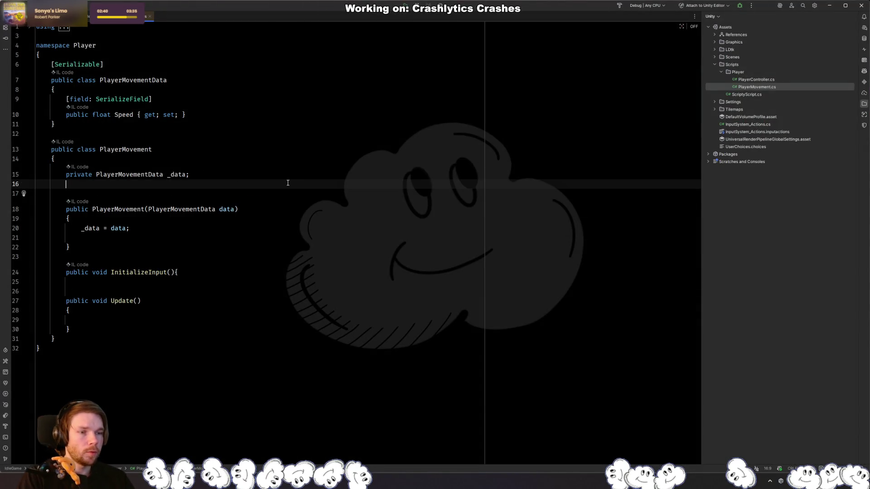
key("BackSpace")
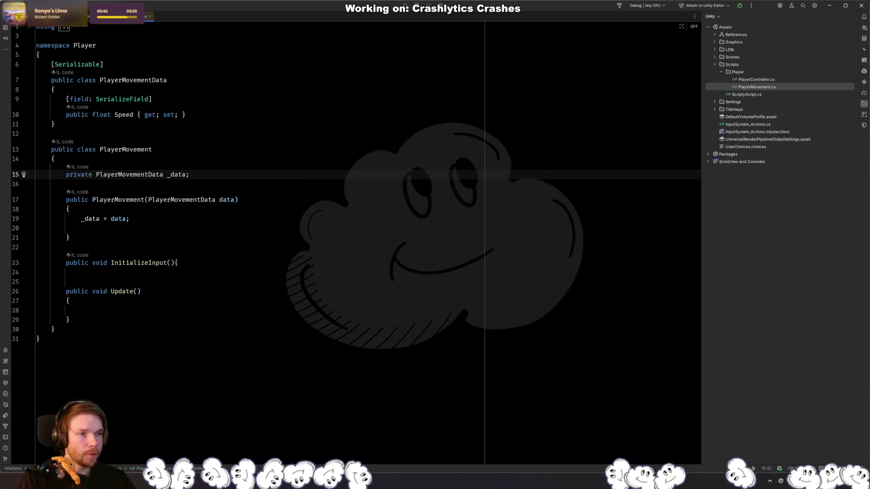
Step: Reopen PlayerMovement.cs and delete the stray 'sda' line and blank line from its constructor
double_click(756, 79)
left_click(761, 87)
double_click(761, 87)
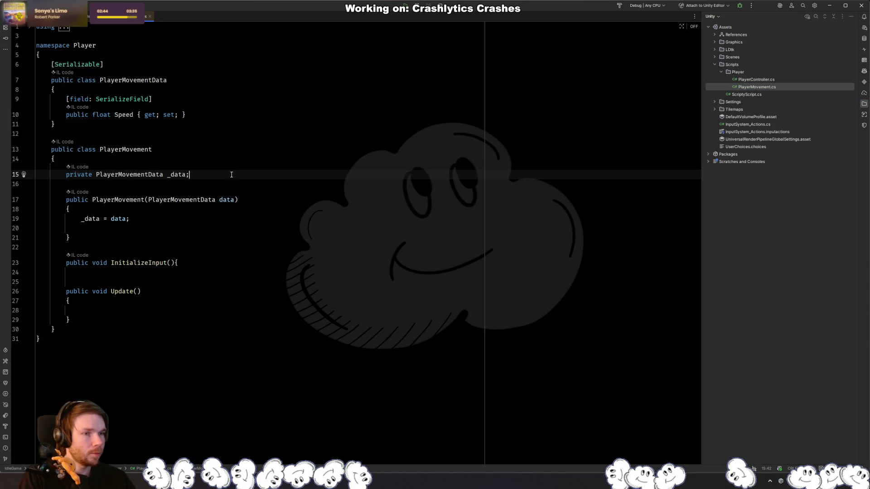
left_click(216, 220)
key("Return")
type("sda")
key("Return")
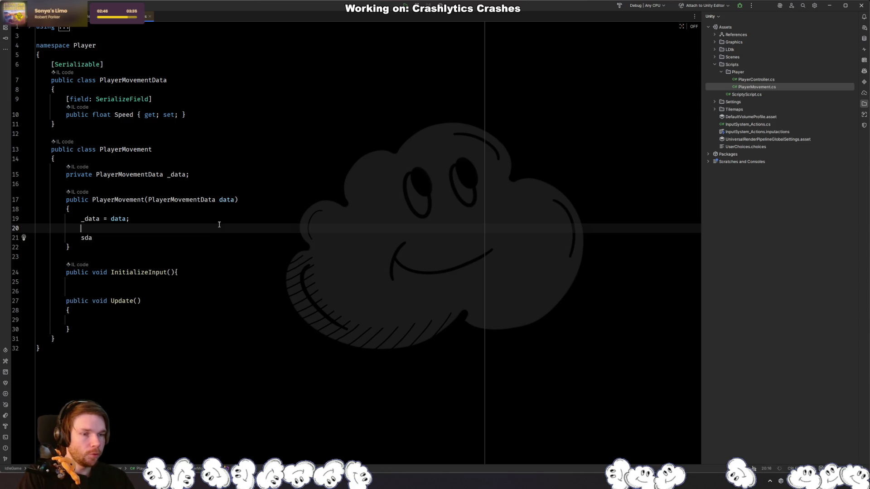
key("BackSpace")
key("ctrl+x")
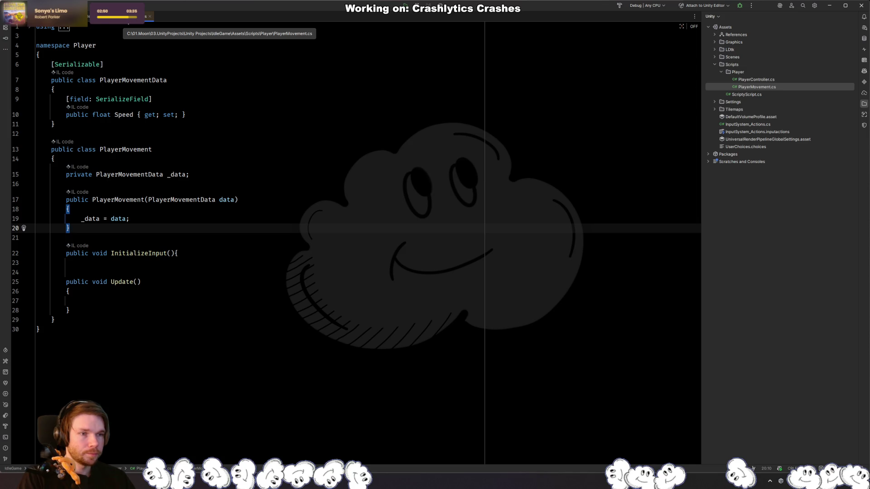
Step: Open PlayerController.cs for review, then switch back to Unity
left_click(95, 16)
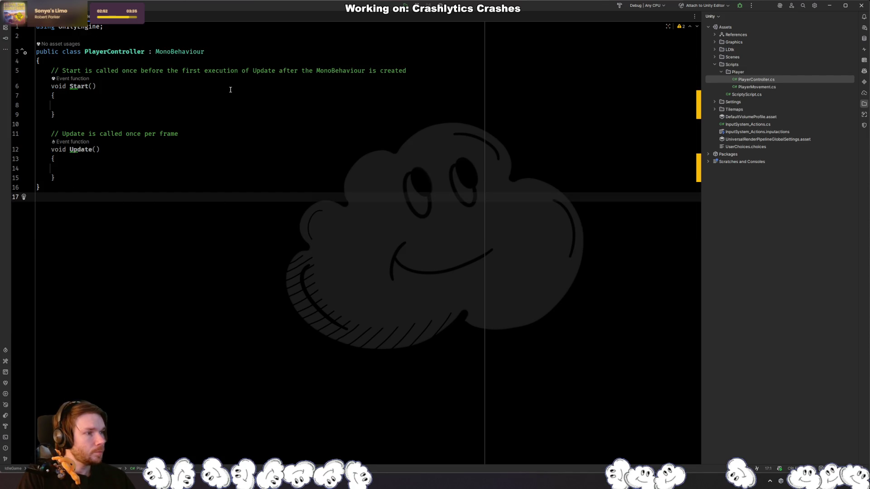
mouse_move(698, 105)
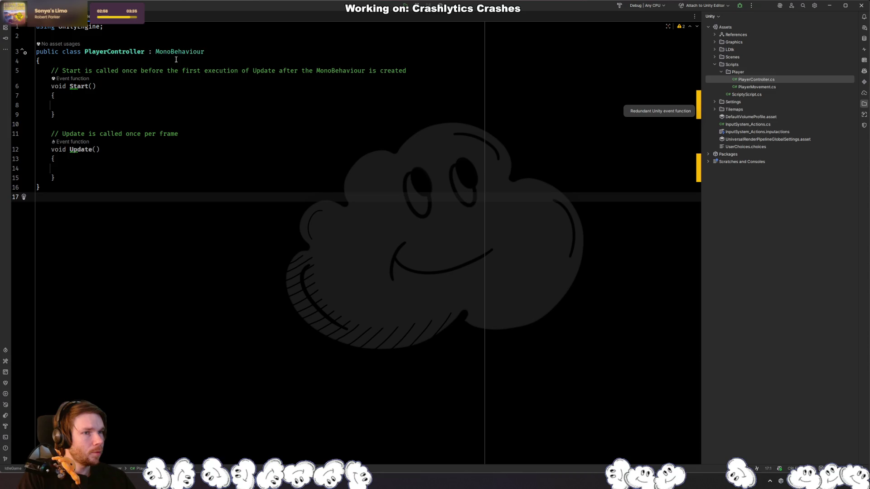
left_click(213, 182)
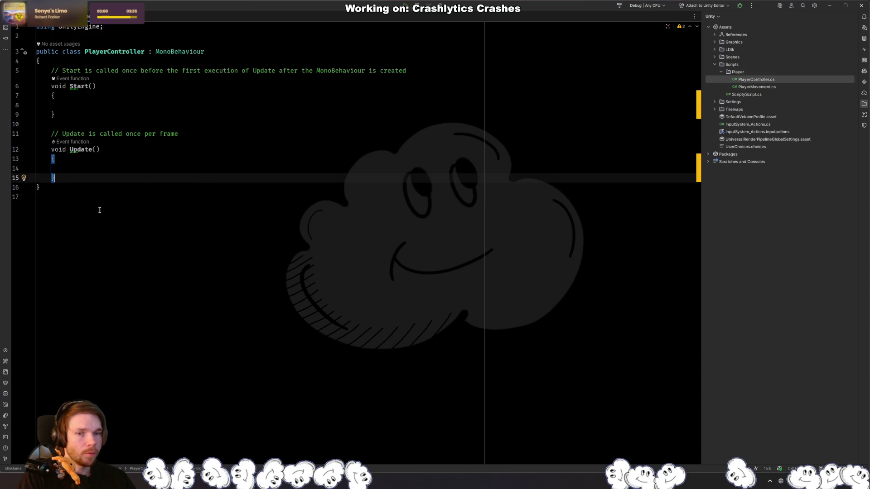
key("alt+Tab")
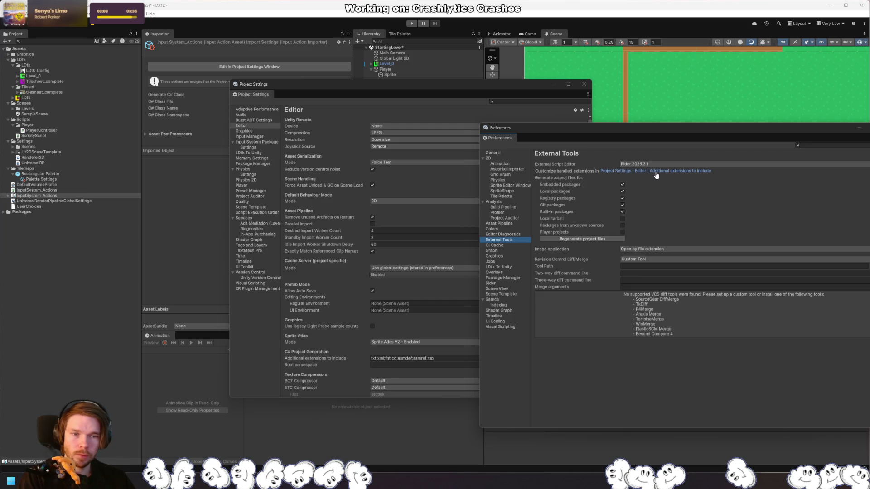
Step: Set the Root namespace to IdleGame in Project Settings > Editor
left_click(615, 172)
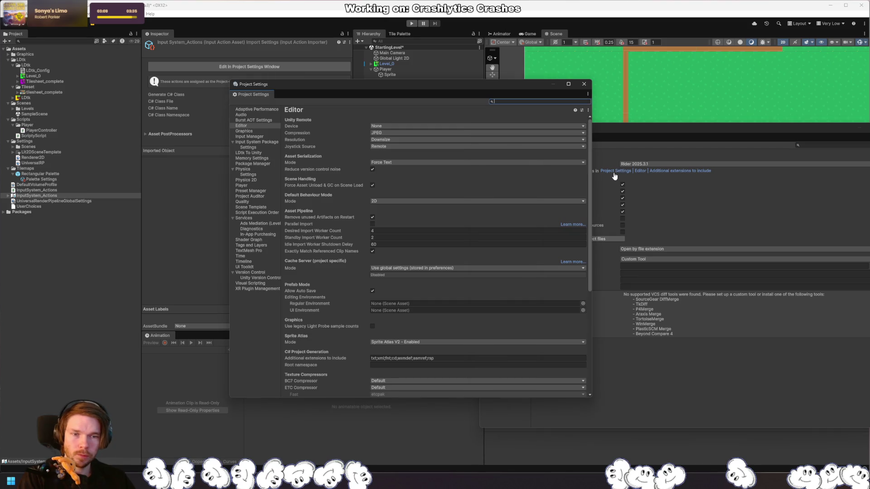
left_click(636, 173)
left_click(437, 200)
scroll(437, 200, "down", 5)
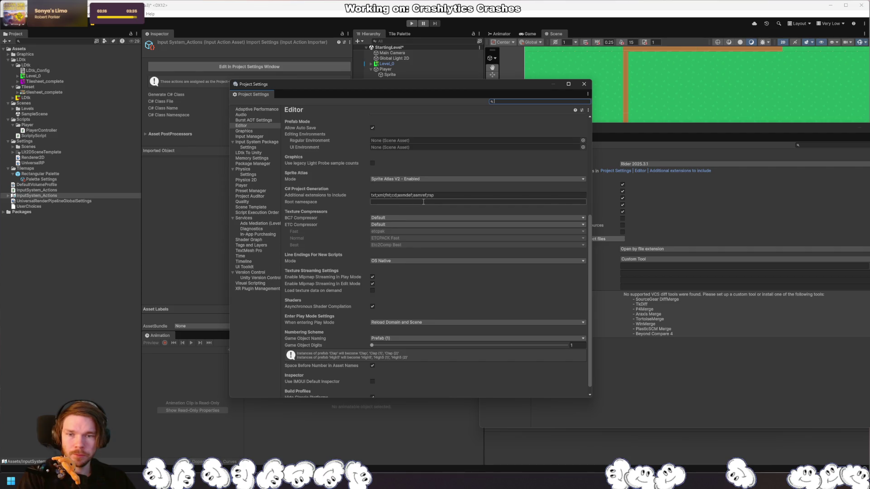
left_click(423, 202)
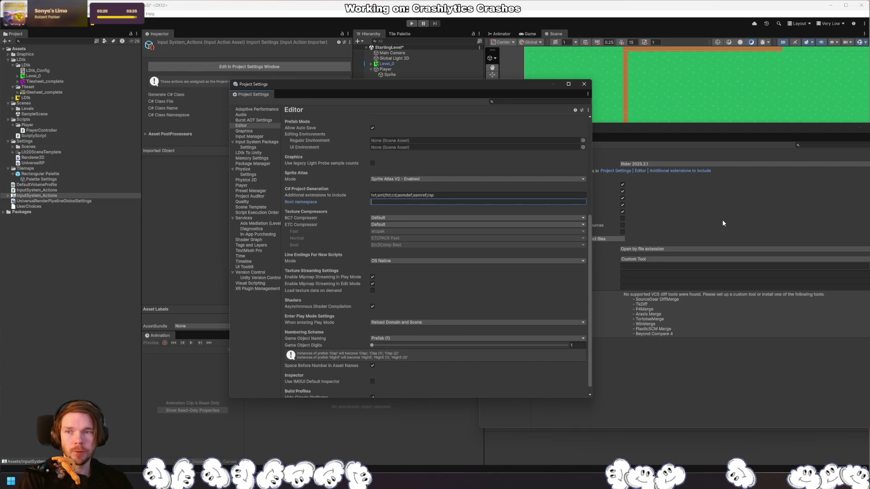
type("IdleGame")
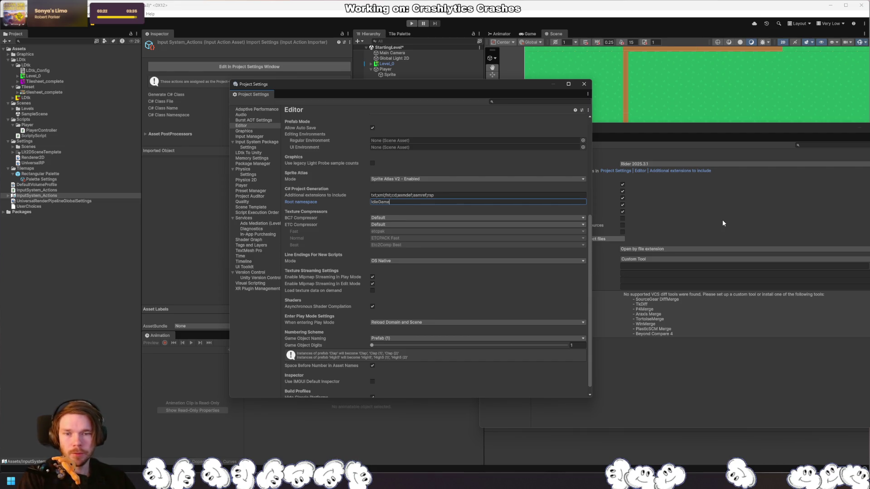
Step: Regenerate project files in External Tools preferences and return to Rider with a new blank line
left_click(700, 148)
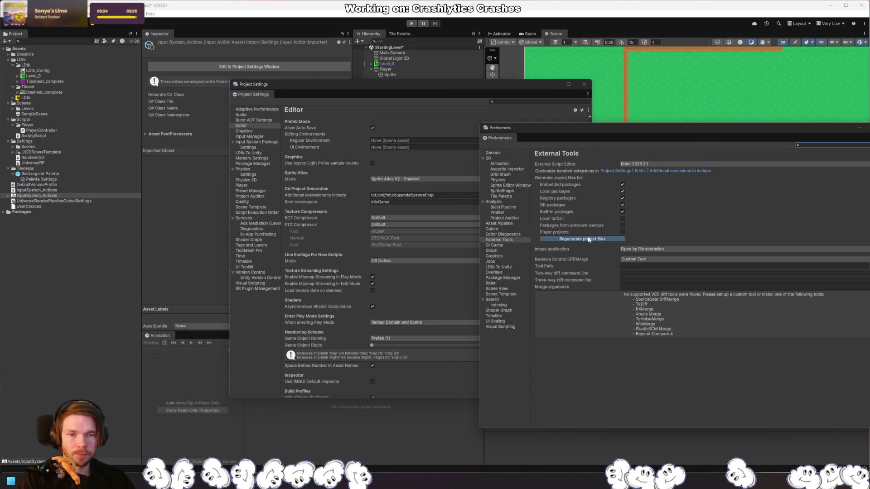
left_click(607, 240)
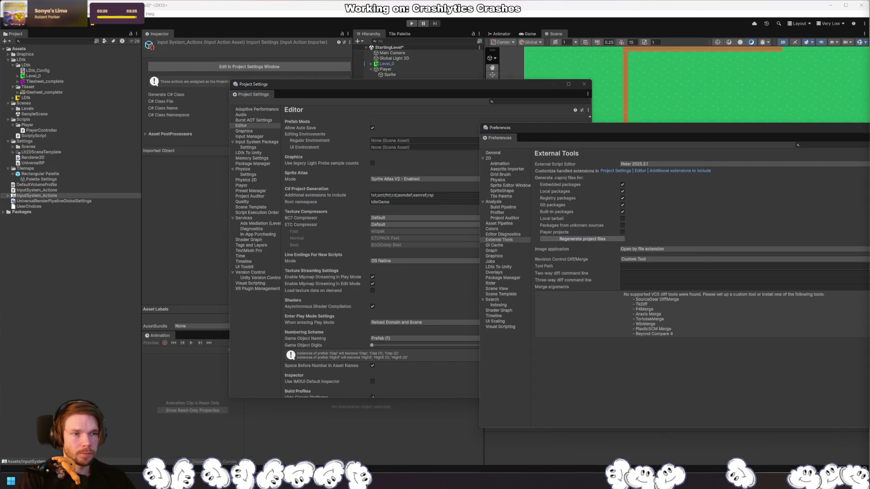
key("alt+Tab")
key("Return")
Step: Wrap the PlayerController class in an Idlegame namespace, closing its brace at the file end
type("publi")
key("ctrl+BackSpace")
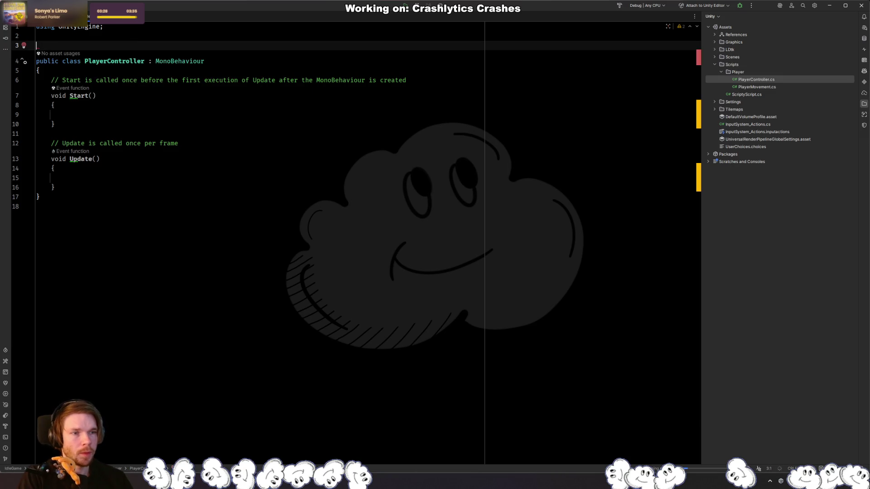
type("namespace")
key("Tab")
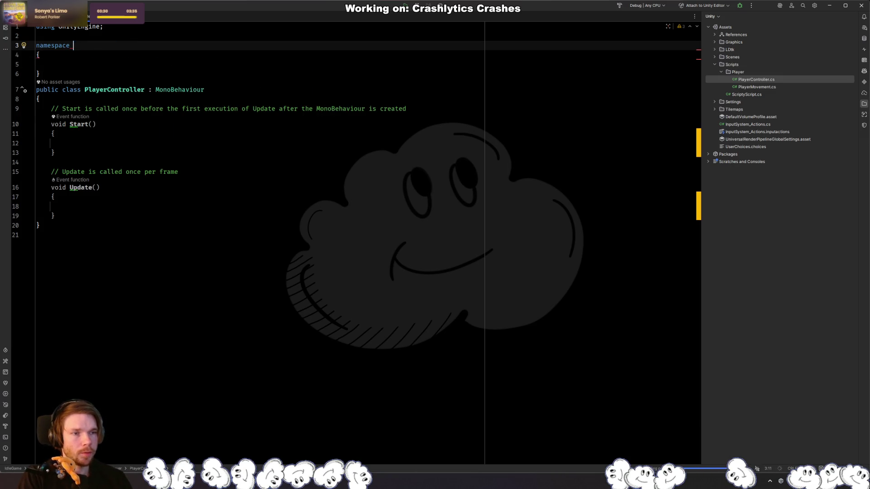
type("Idlegame")
key("Return")
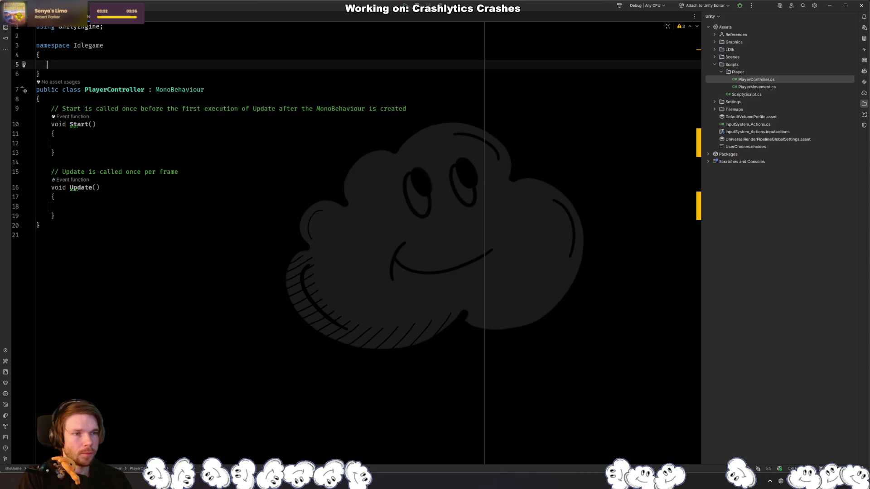
key("Down")
key("ctrl+x")
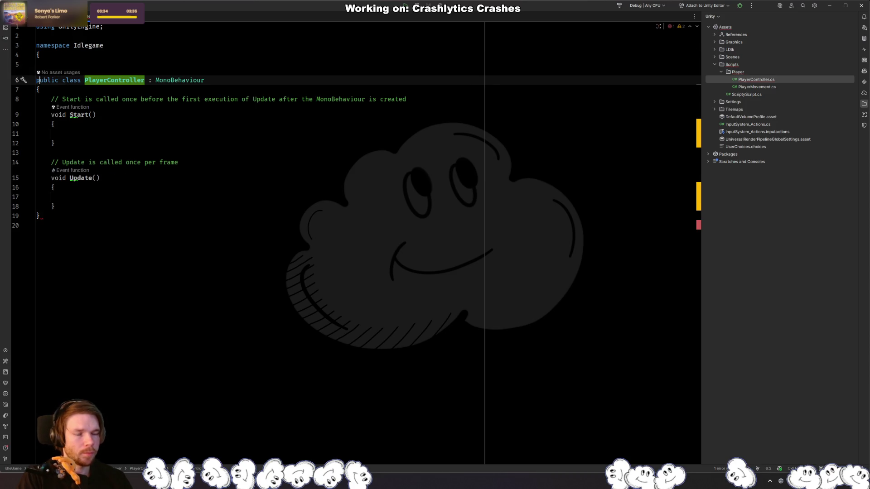
key("ctrl+End")
type("}")
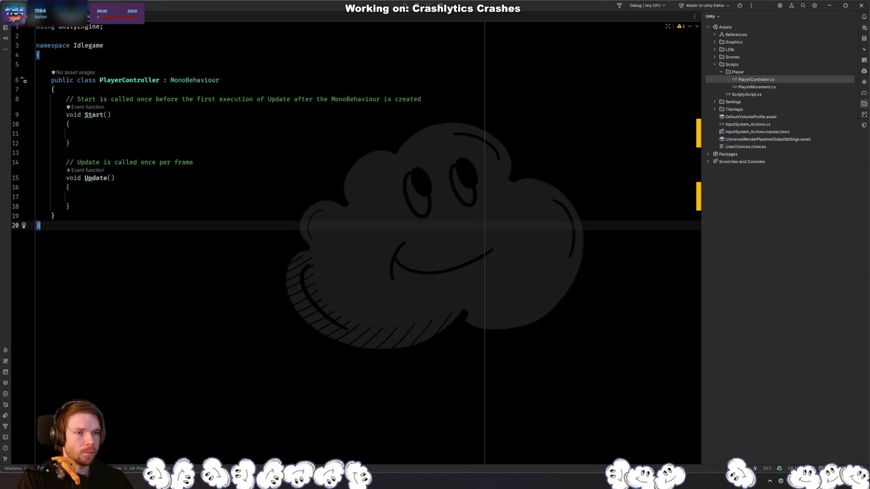
left_click(521, 64)
key("BackSpace")
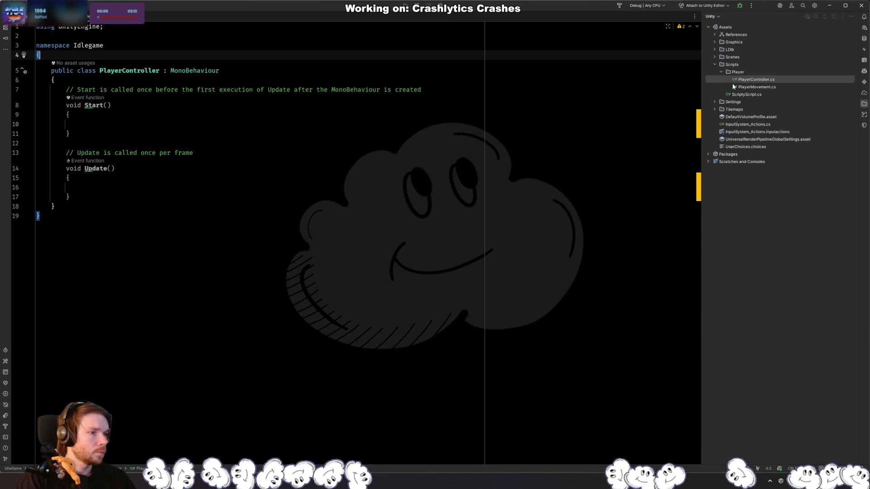
Step: Delete ScriptyScript.cs from the project
double_click(742, 96)
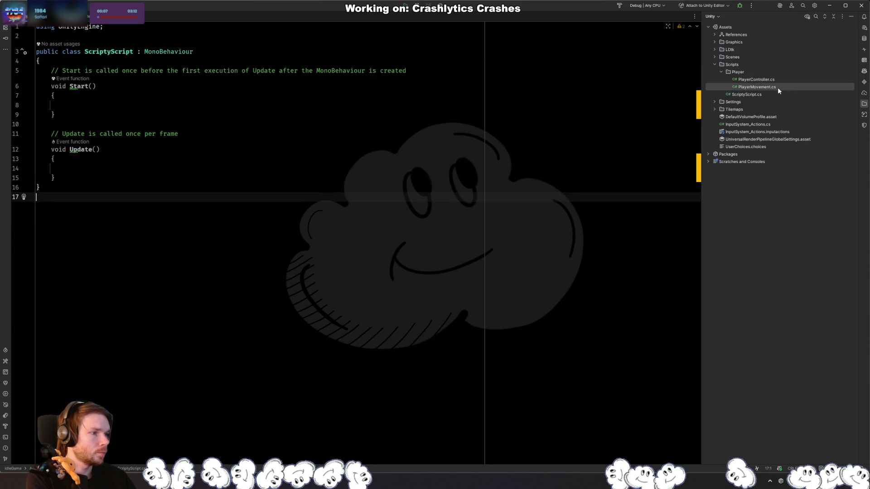
key("Delete")
key("Return")
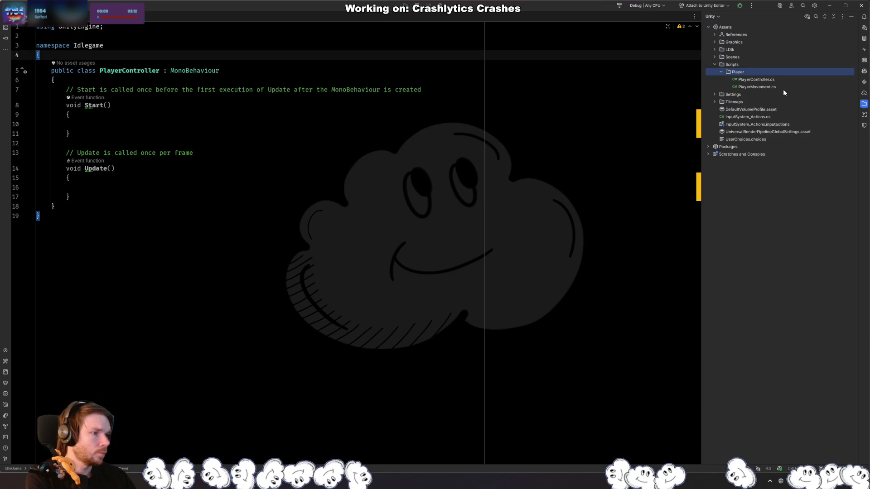
Step: Change both PlayerMovement and PlayerController namespaces to Idlegame.Player, then exit Rider
left_click(756, 87)
double_click(746, 87)
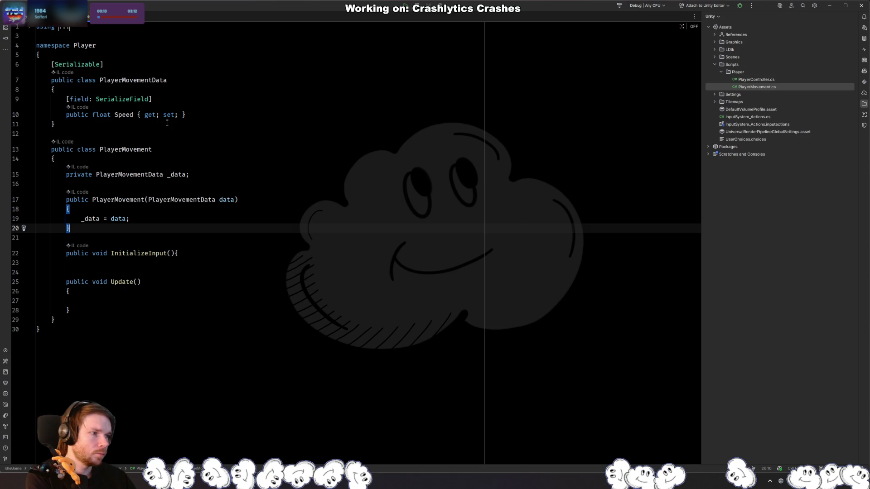
left_click(73, 47)
type("Idleg")
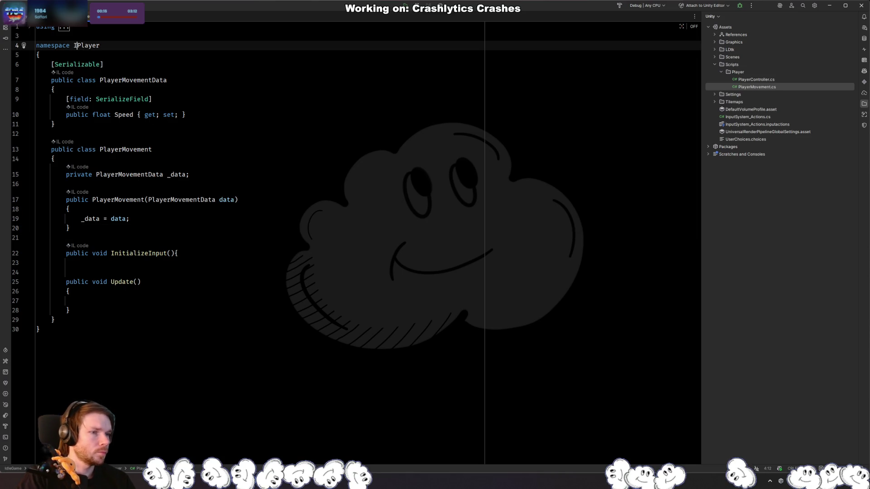
type("ame.")
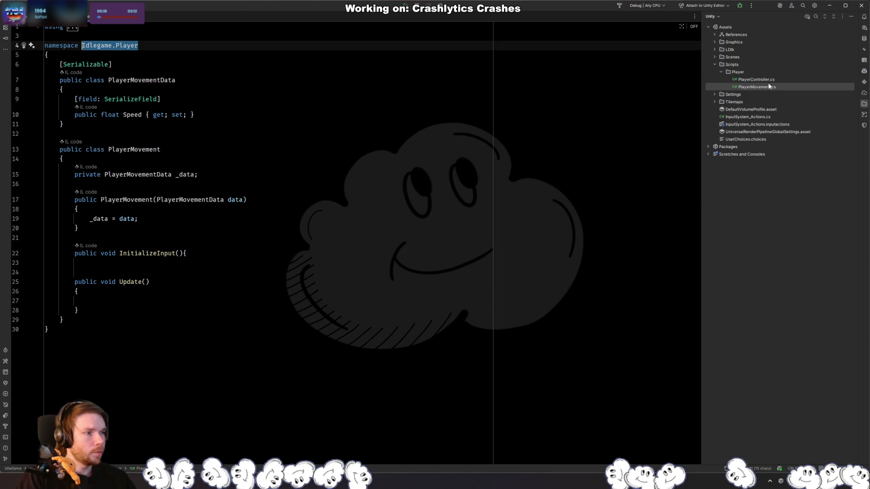
left_click(767, 81)
double_click(767, 83)
double_click(97, 45)
key("ctrl+v")
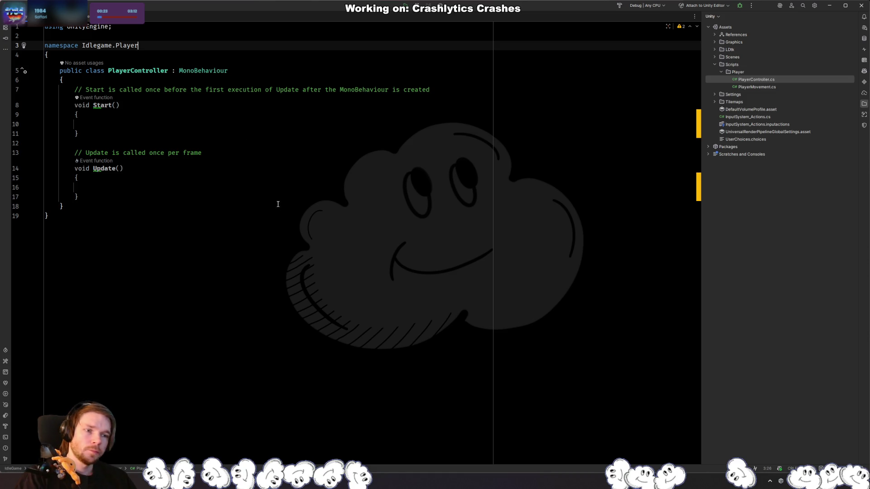
double_click(756, 87)
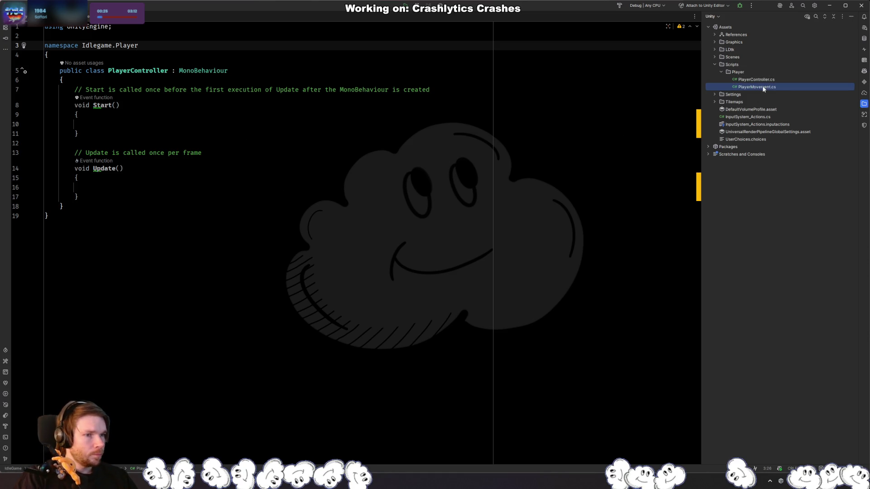
left_click(329, 146)
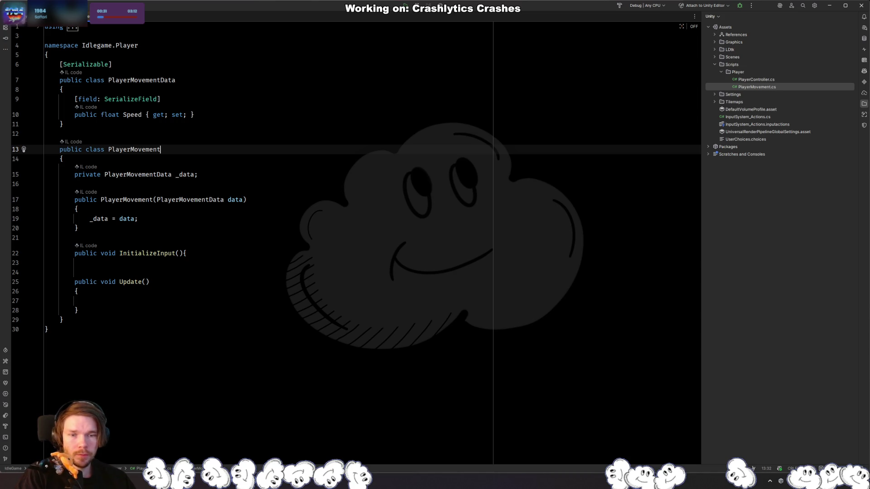
left_click(862, 8)
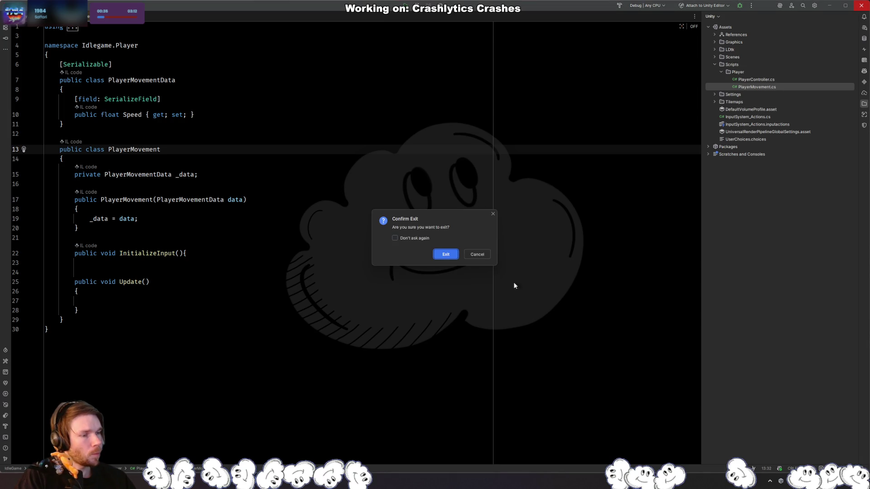
left_click(442, 254)
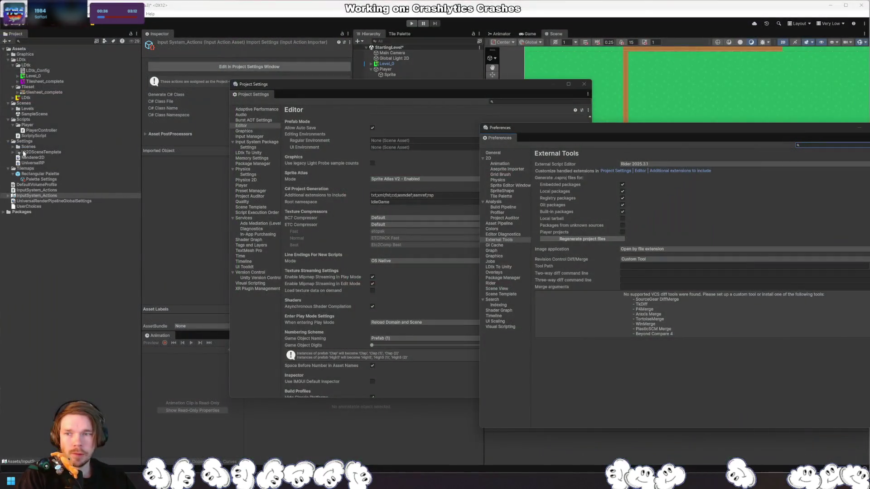
Step: Select PlayerController, browse Unity's Edit and Window menus, then open the toolbar's Asset Store dropdown
left_click(41, 131)
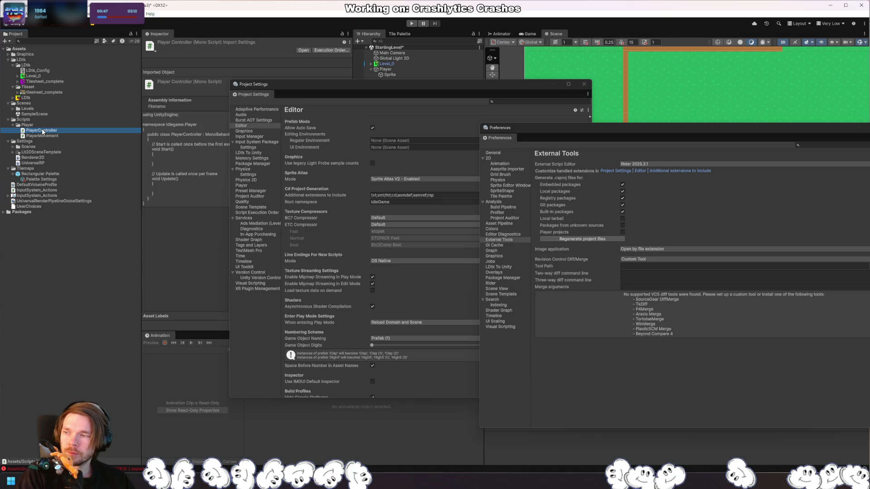
left_click(18, 13)
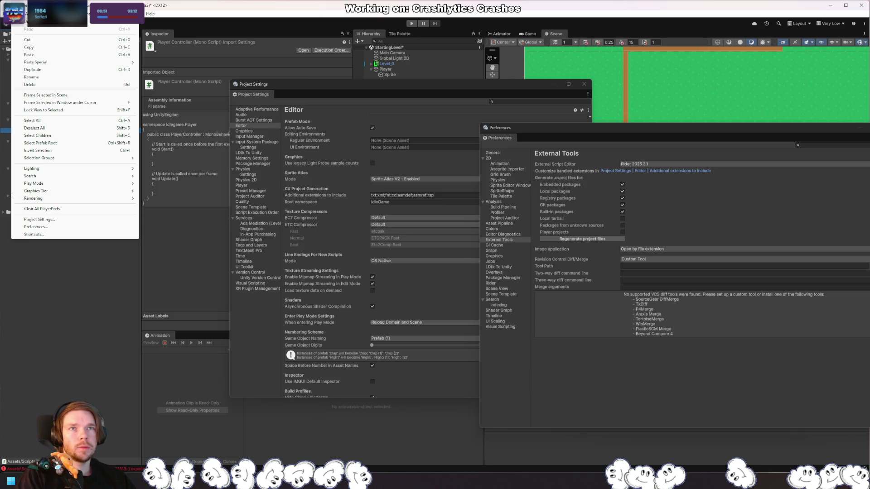
left_click(136, 14)
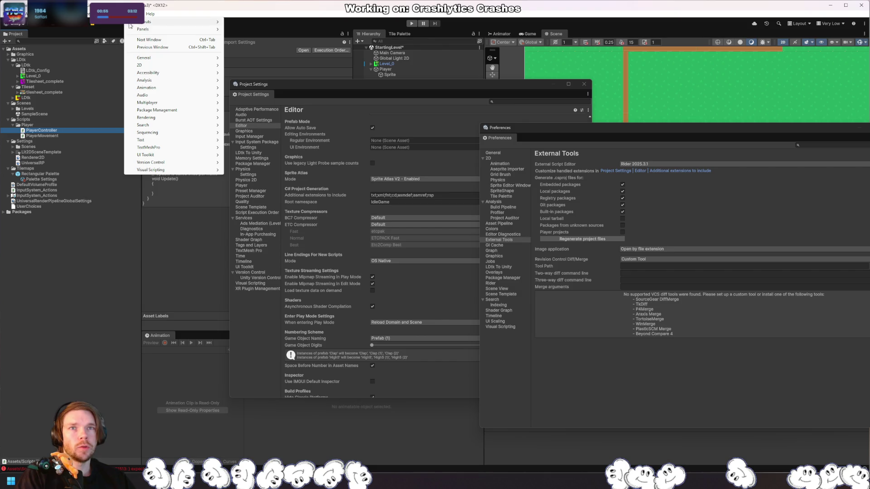
mouse_move(146, 81)
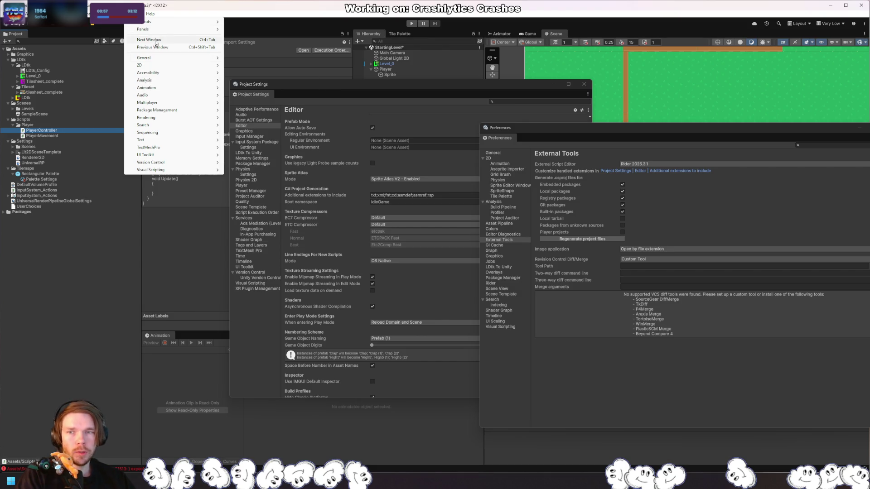
mouse_move(96, 14)
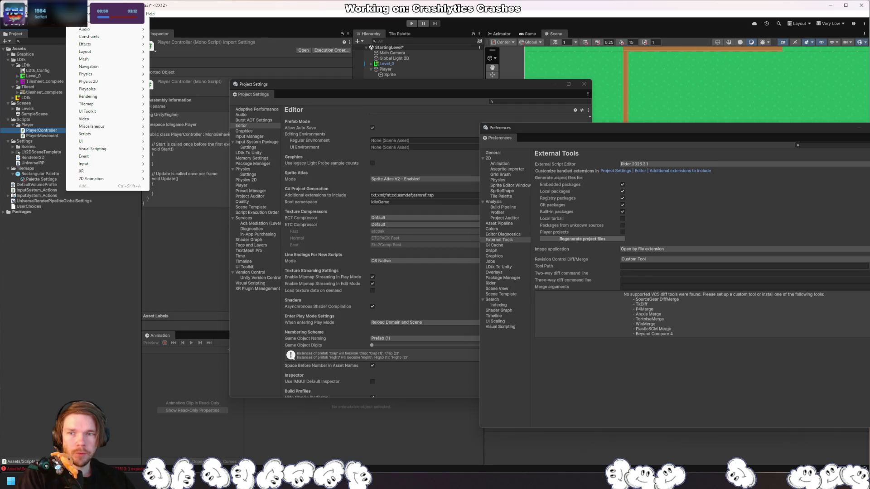
mouse_move(32, 14)
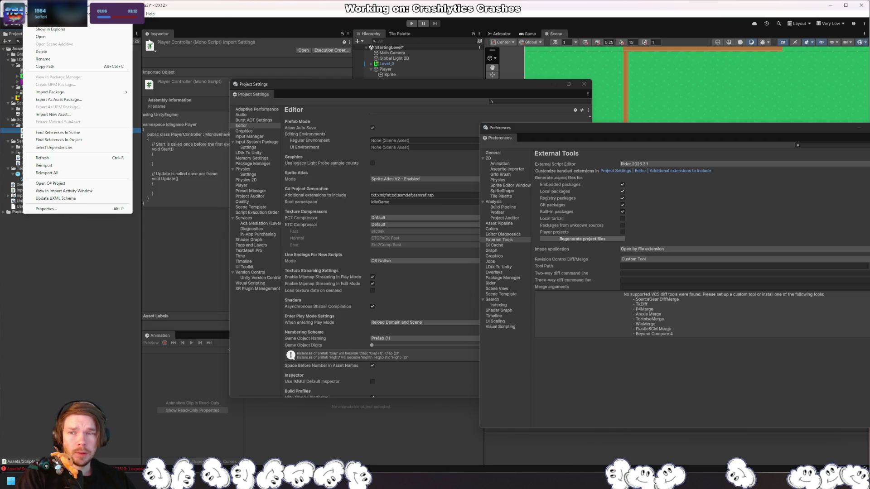
key("Escape")
left_click(63, 23)
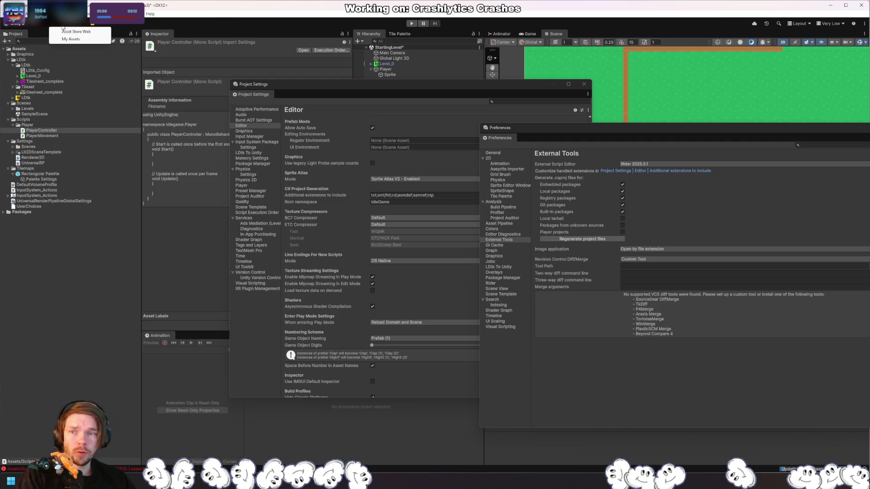
Step: Show My Assets, search for Hot Reload, and download its 1.13.13 update
left_click(87, 38)
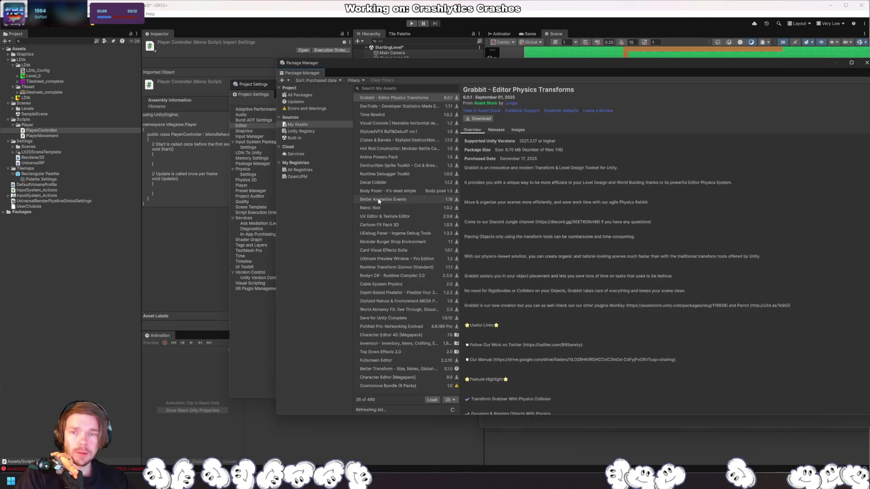
left_click(405, 94)
type("hot")
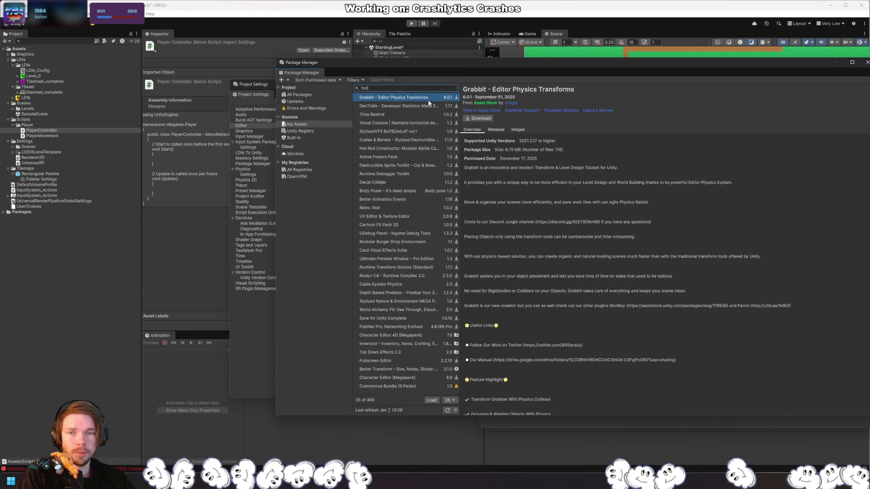
type("reload")
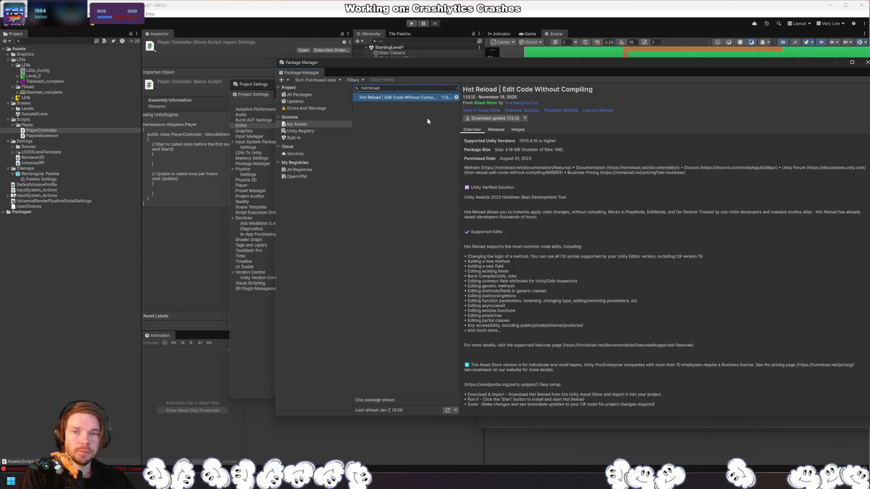
left_click(499, 118)
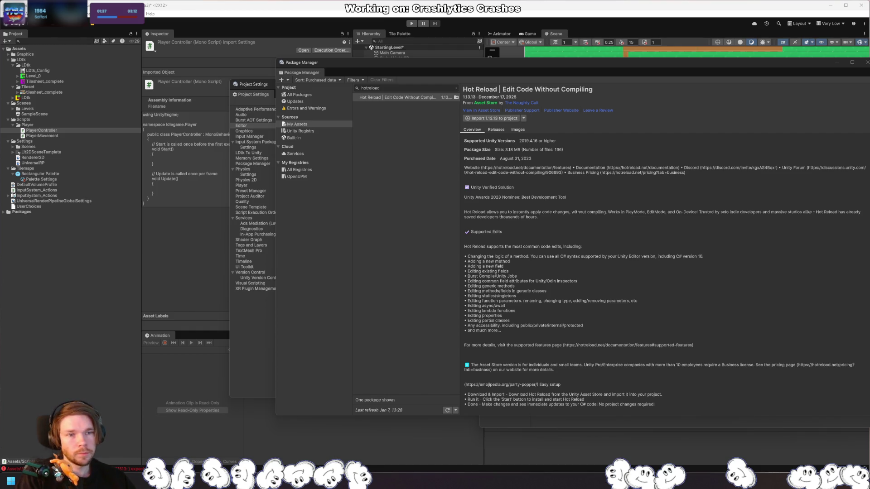
Step: Collapse the Documentation, Editor and Runtime folders in the import list, then import Hot Reload
left_click(483, 133)
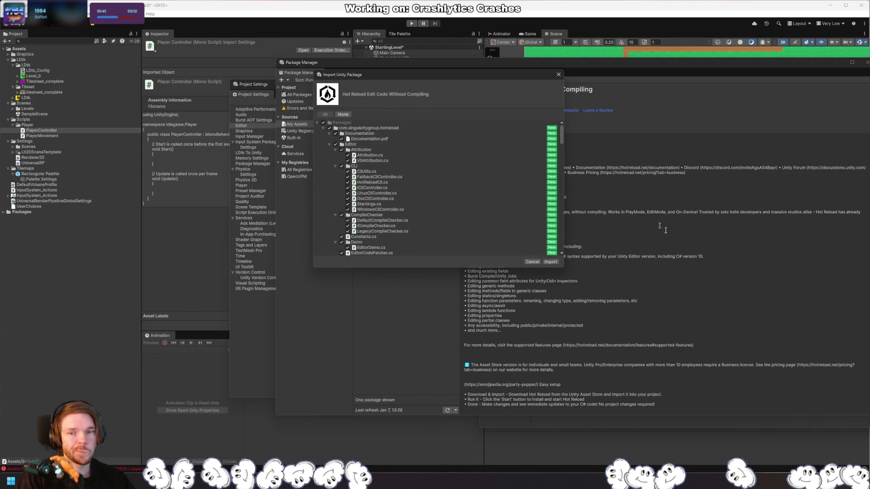
left_click(329, 145)
left_click(328, 133)
left_click(329, 165)
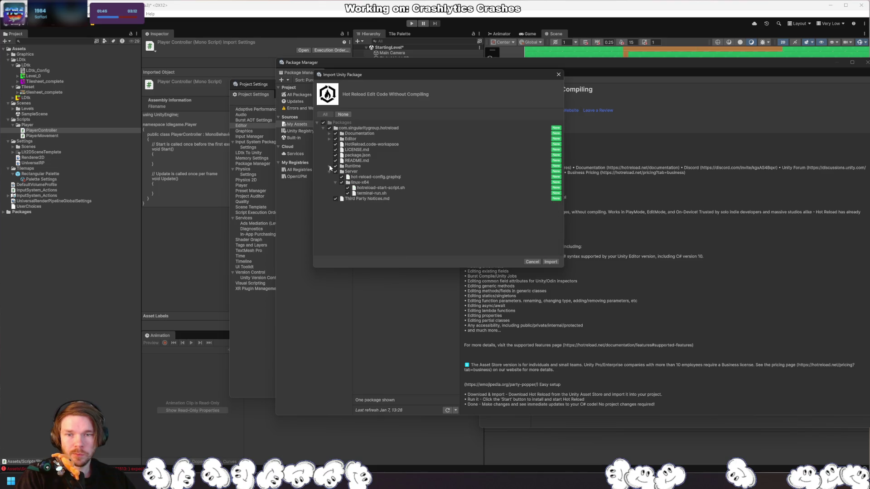
left_click(549, 261)
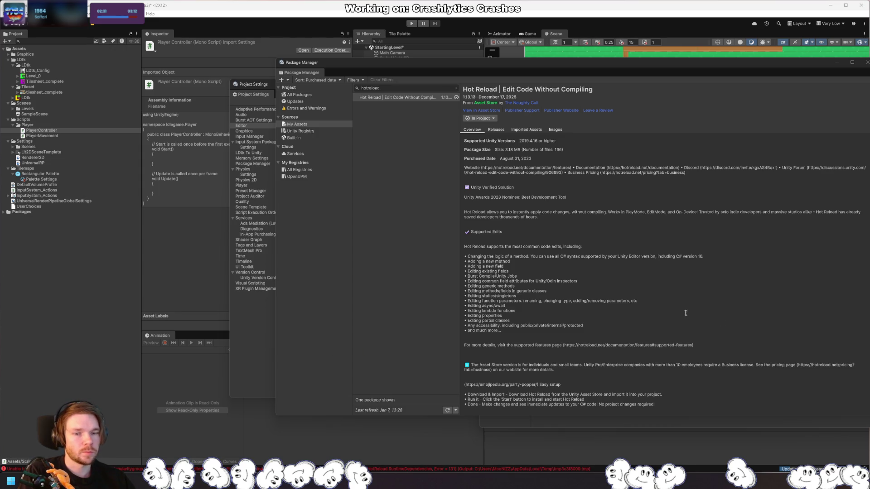
Step: Close the Package Manager, then the Preferences and Project Settings windows
left_click(867, 63)
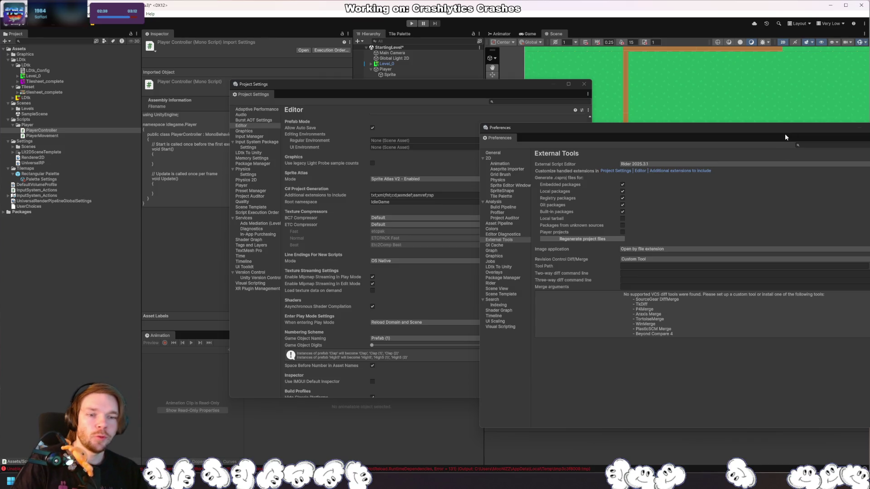
key("alt+F4")
left_click(584, 84)
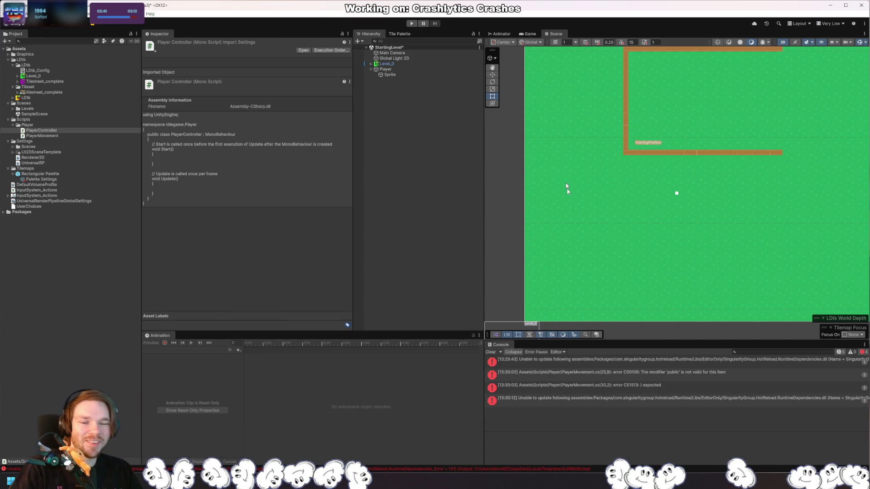
Step: View the PlayerMovement CS0106 error details and select the PlayerController script
left_click(686, 374)
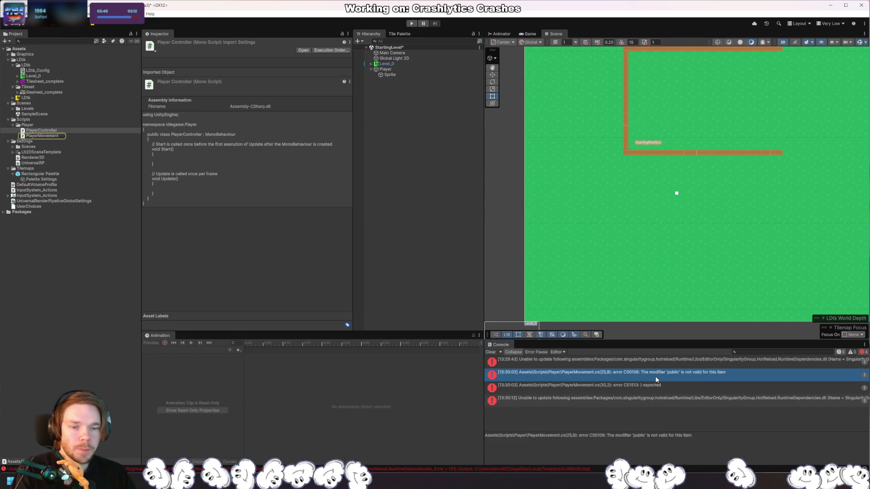
left_click(42, 131)
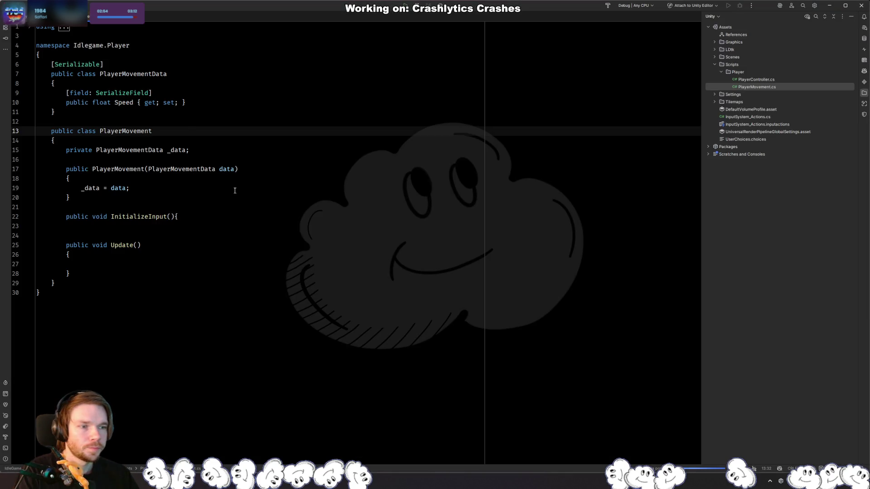
Step: Add the missing closing brace after InitializeInput(){ in PlayerMovement.cs
left_click(229, 188)
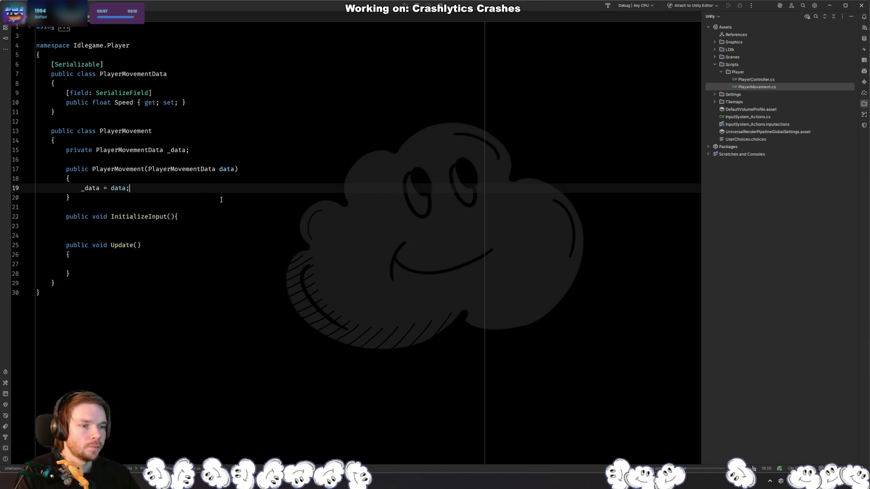
left_click(209, 215)
key("ctrl+Tab")
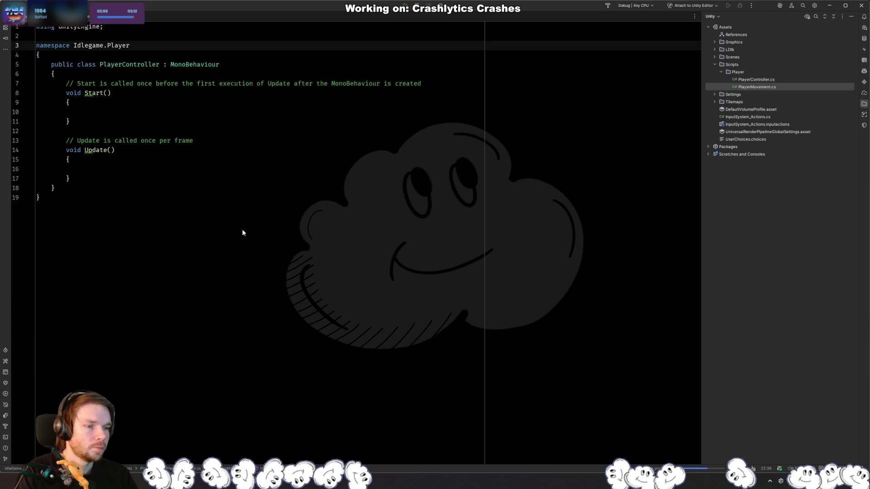
double_click(756, 86)
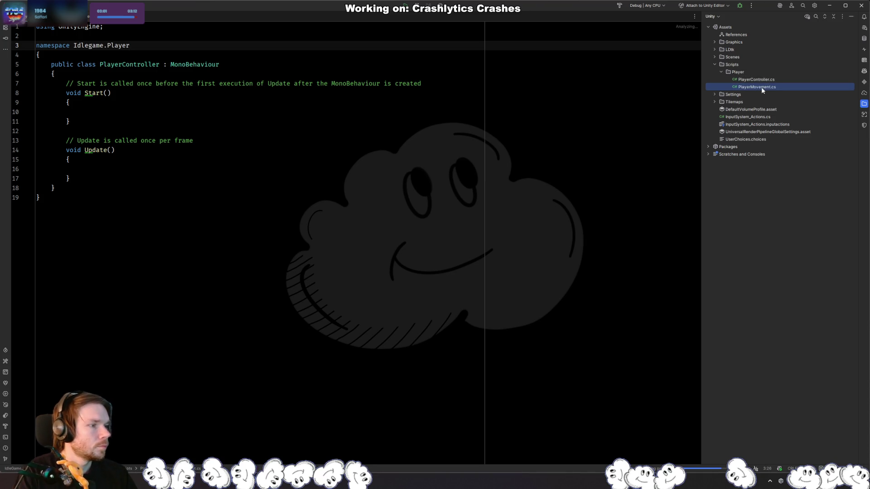
type("}")
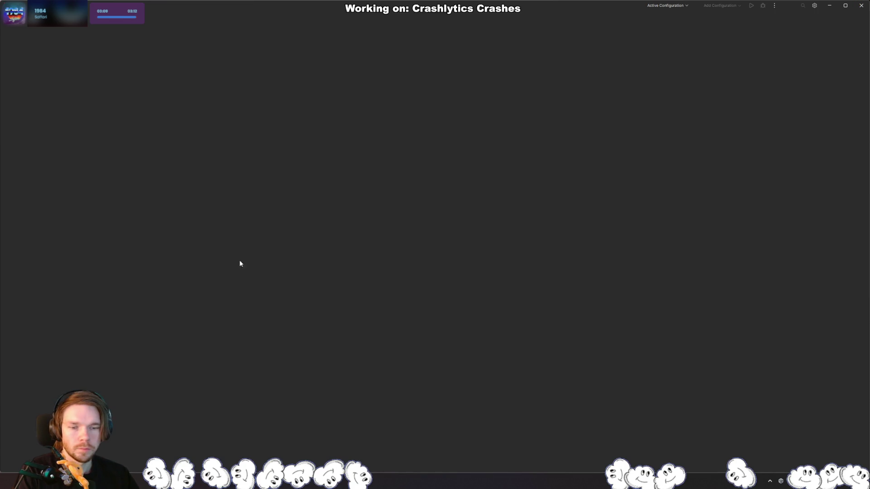
Step: Dock the floating Hot Reload window beside the Animation tab in Unity
key("alt+Tab")
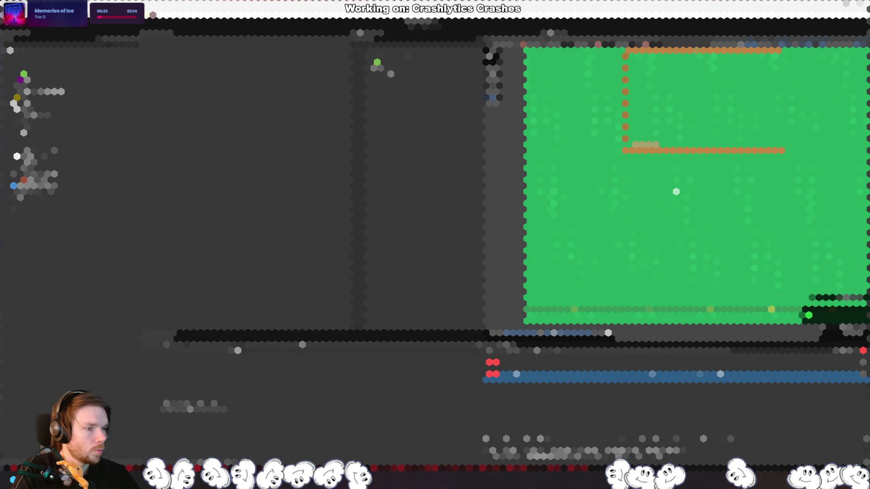
mouse_move(676, 191)
left_mouse_down()
mouse_move(626, 167)
mouse_move(504, 180)
left_mouse_up()
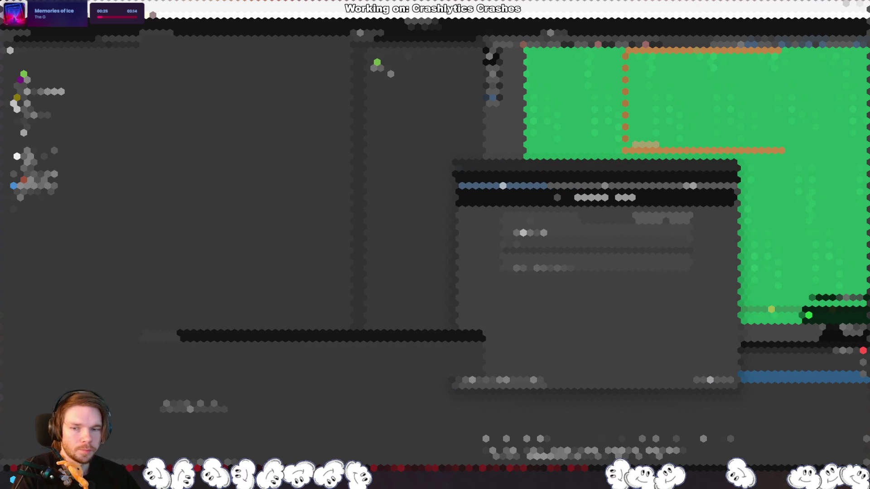
mouse_move(398, 392)
left_mouse_down()
mouse_move(385, 337)
mouse_move(317, 358)
left_mouse_up()
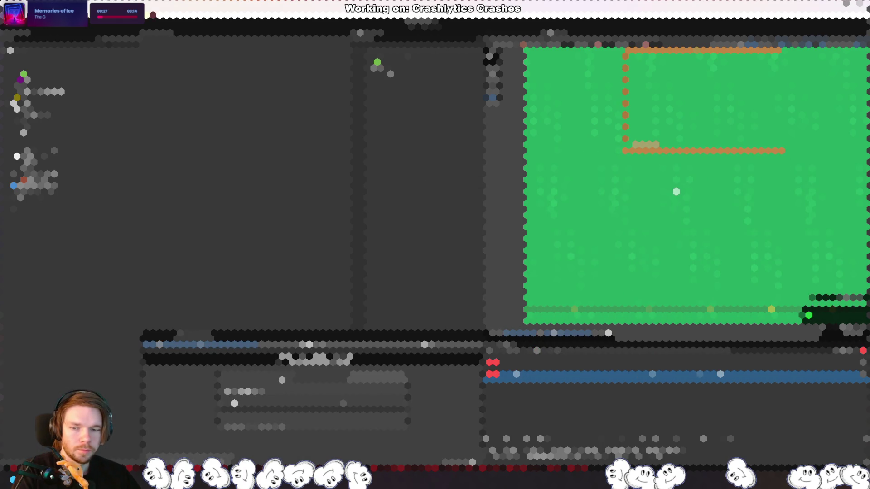
left_click(170, 336)
left_click(190, 338)
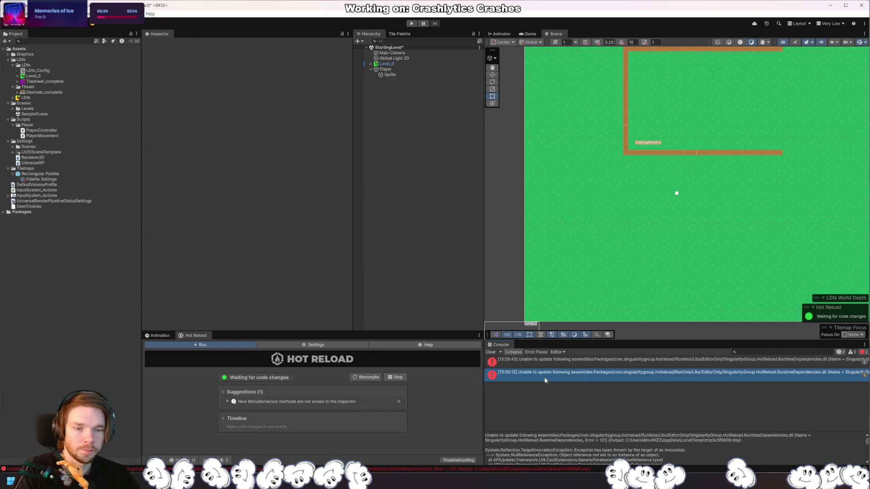
Step: Clear the Console errors and exit the extra empty Rider window
left_click(491, 352)
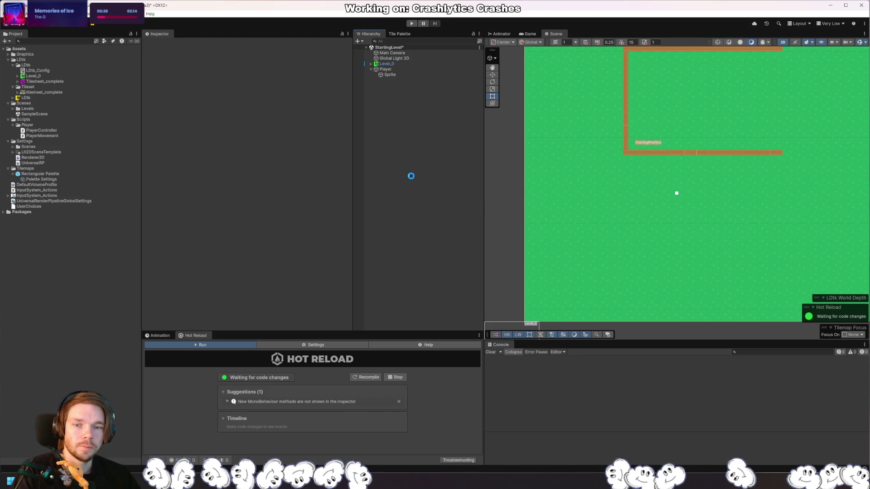
key("alt+Tab")
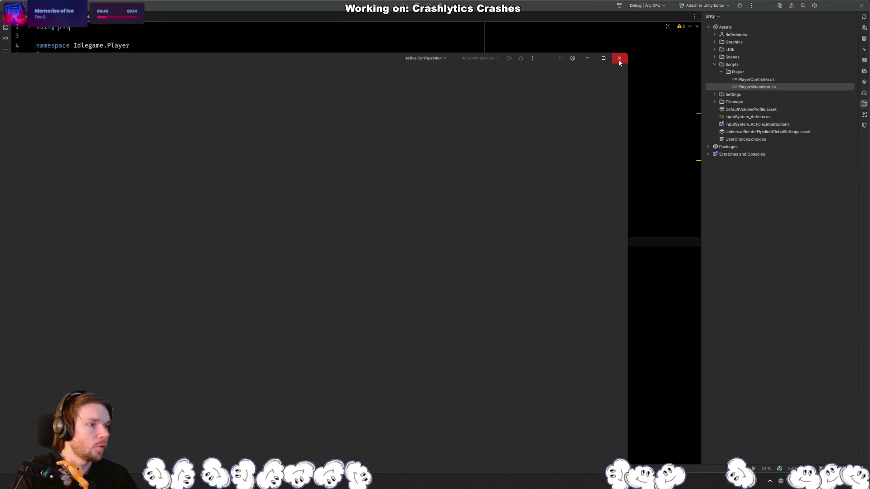
left_click(619, 59)
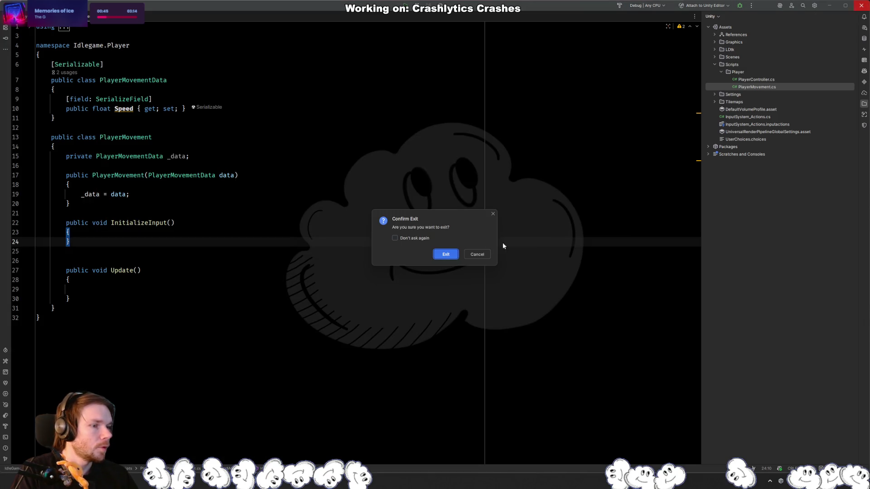
left_click(444, 254)
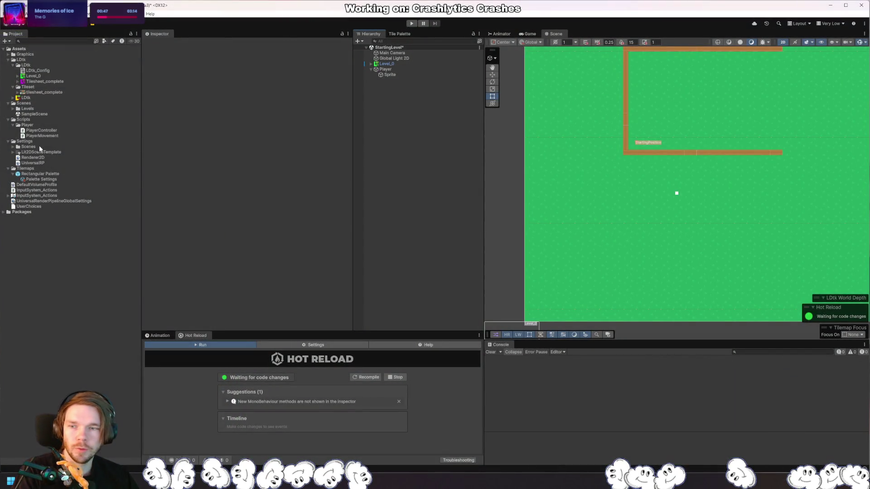
Step: Select the PlayerController script in Unity's Project panel to preview its code in the Inspector
left_click(40, 131)
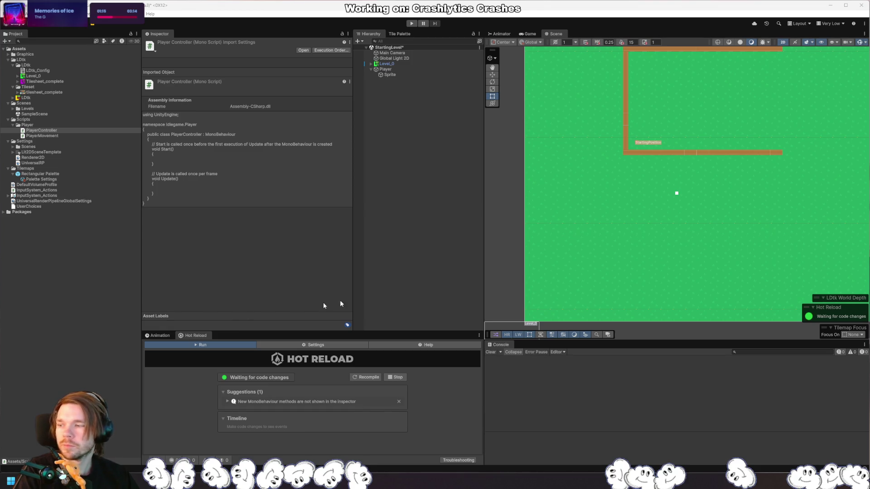
left_click(45, 131)
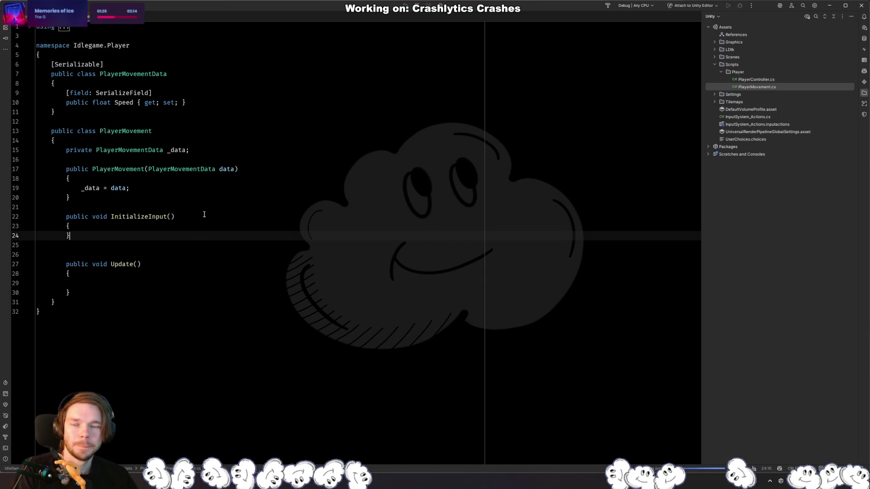
Step: Open a blank line inside InitializeInput and reopen PlayerMovement.cs from the project files
left_click(245, 226)
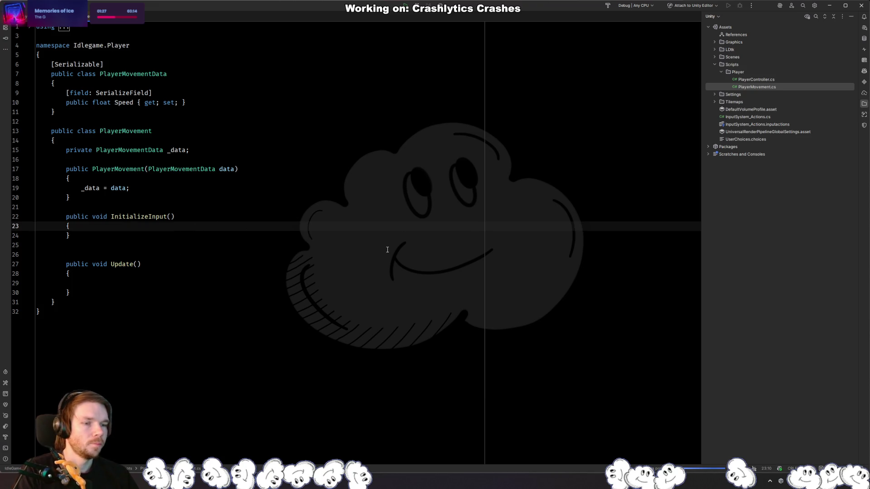
key("Return")
key("Return")
key("Up")
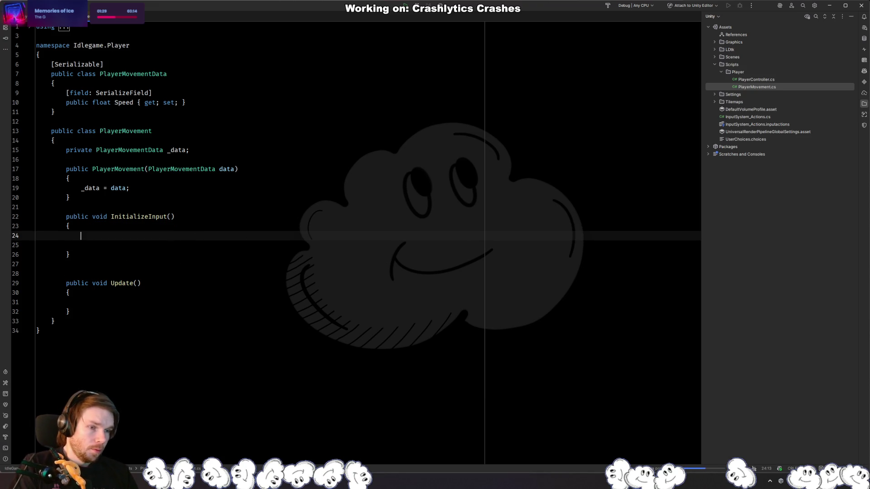
key("Delete")
key("Tab")
key("ctrl+Tab")
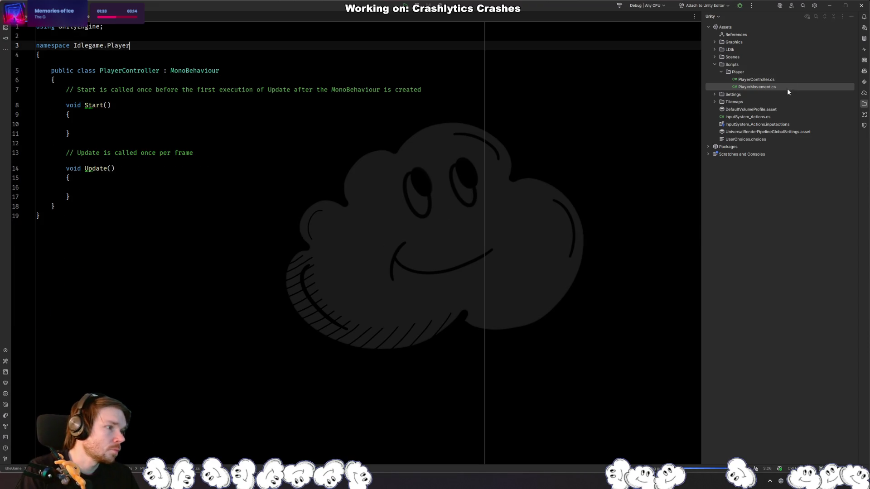
left_click(765, 79)
double_click(757, 87)
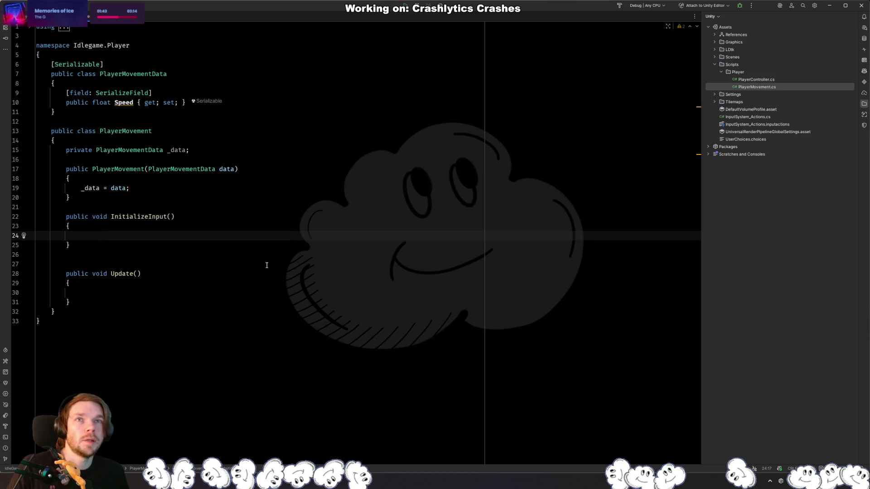
Step: Try an if condition with EventSys, then InputAction.CallbackContext, and undo the completion
type("if ")
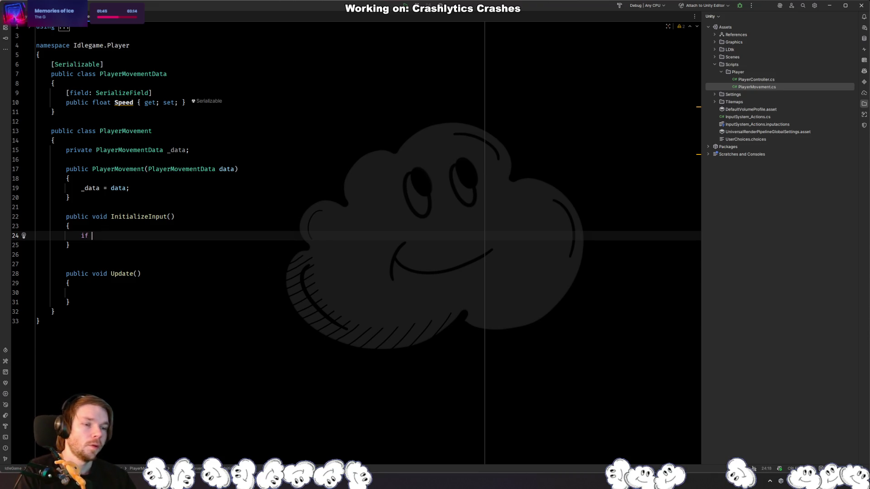
type("(EventSys")
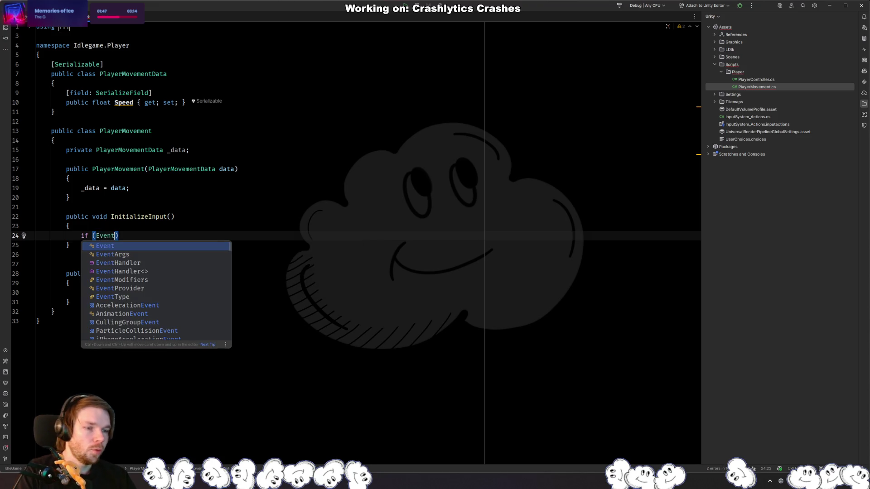
key("Down")
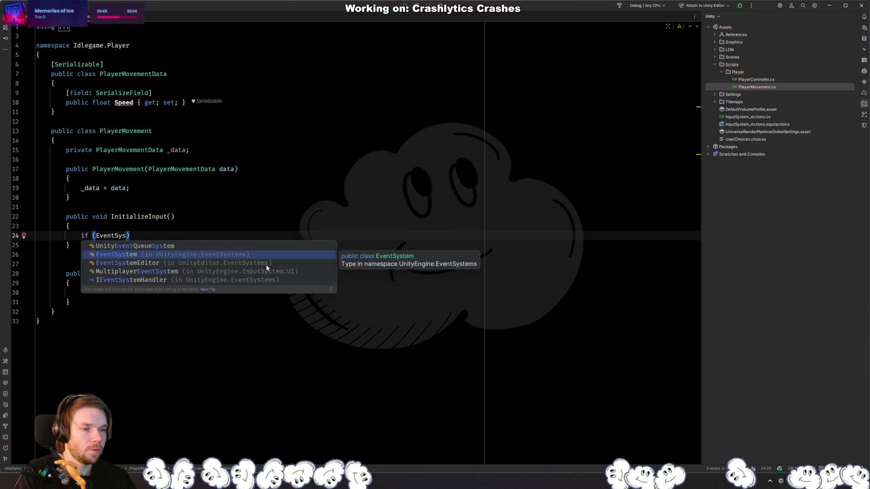
key("ctrl+BackSpace")
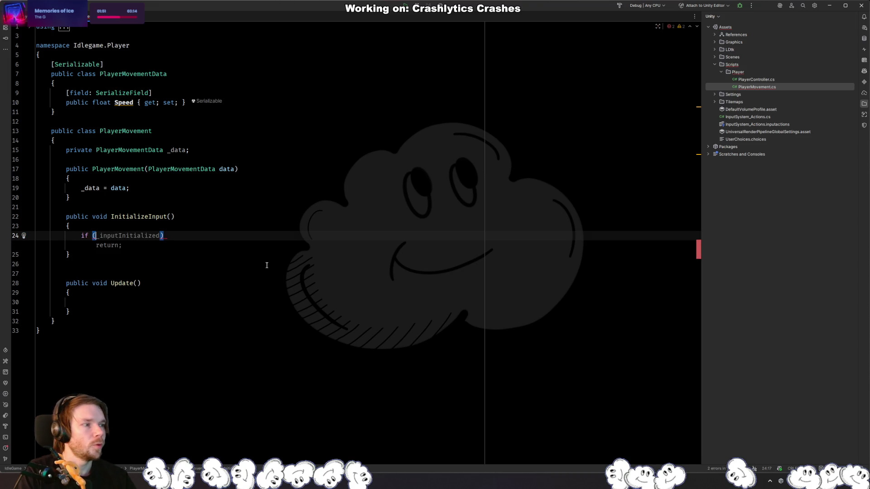
type("InputA")
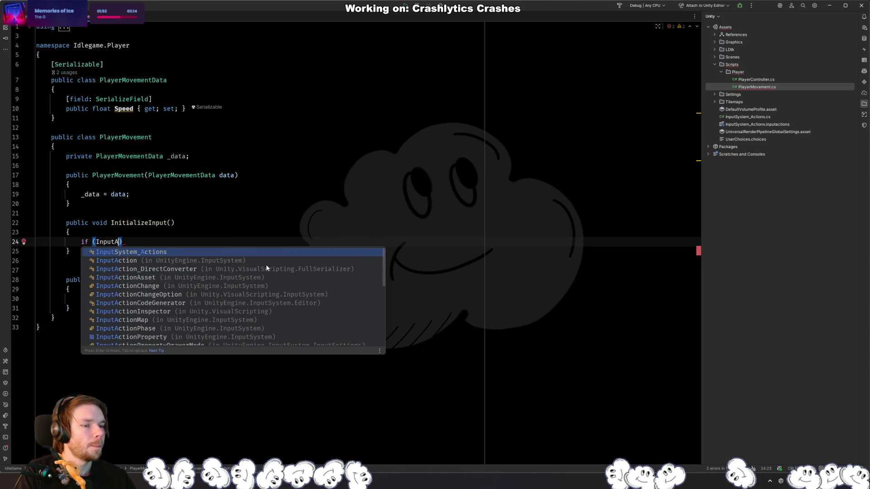
type("ction")
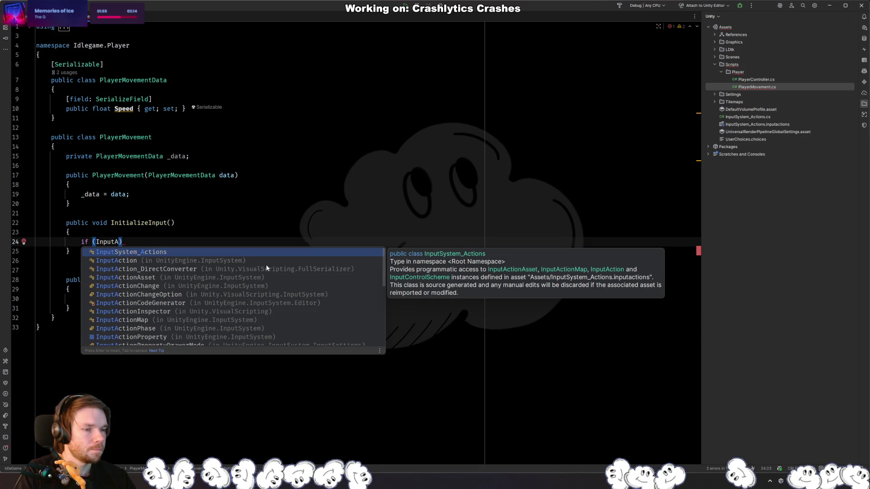
key("Return")
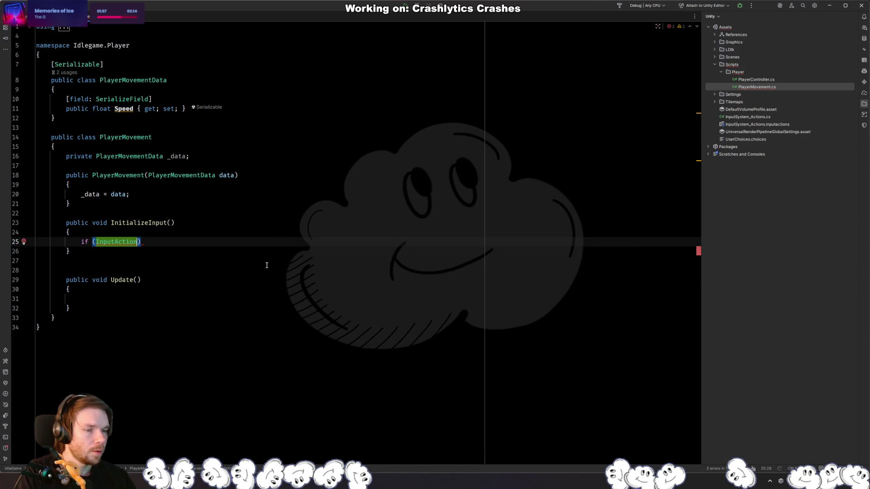
type(".")
key("Return")
type(".")
key("ctrl+z")
key("ctrl+z")
key("ctrl+z")
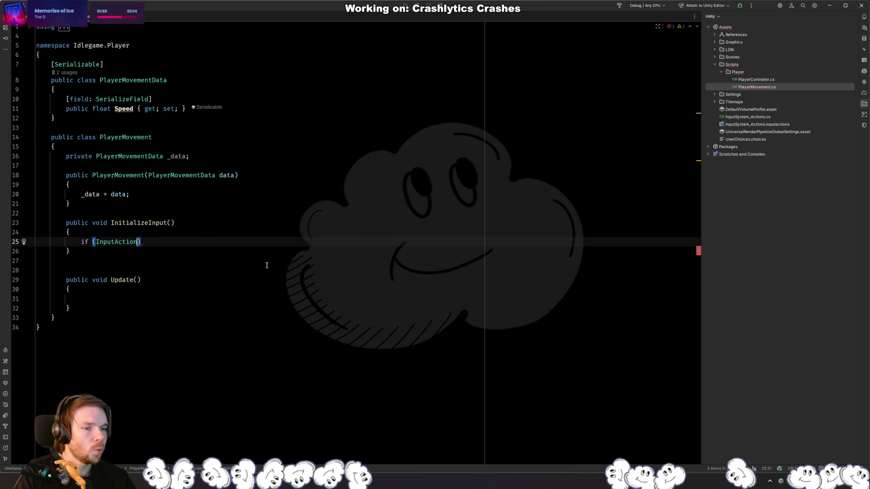
Step: Try completing the condition as InputSystem_Actions.PlayerActions, then undo the member access
type("ac")
key("BackSpace")
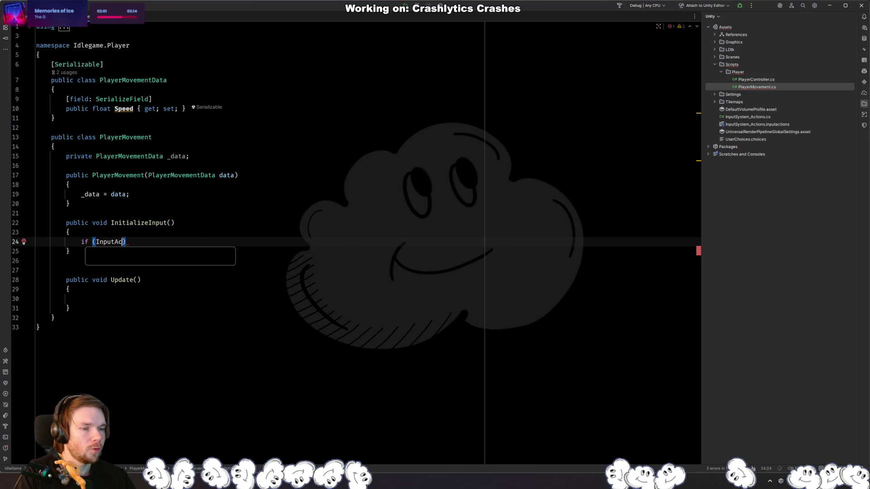
key("Return")
type(".")
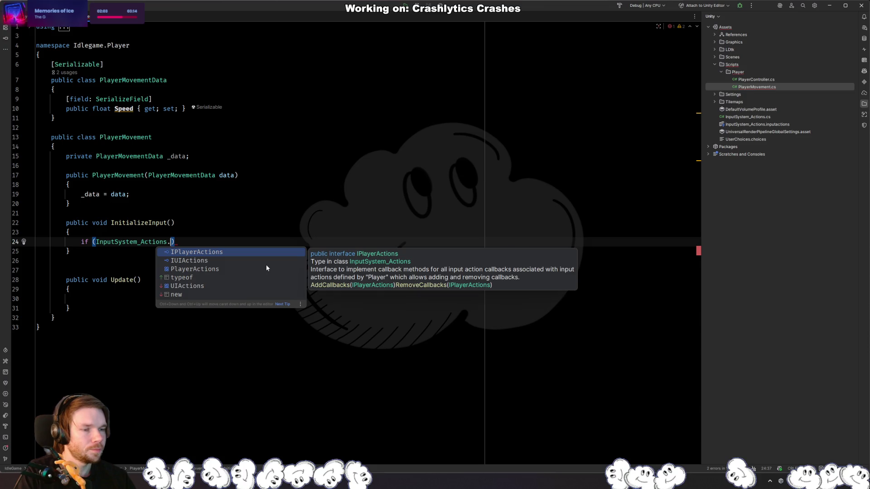
key("Return")
key("ctrl+z")
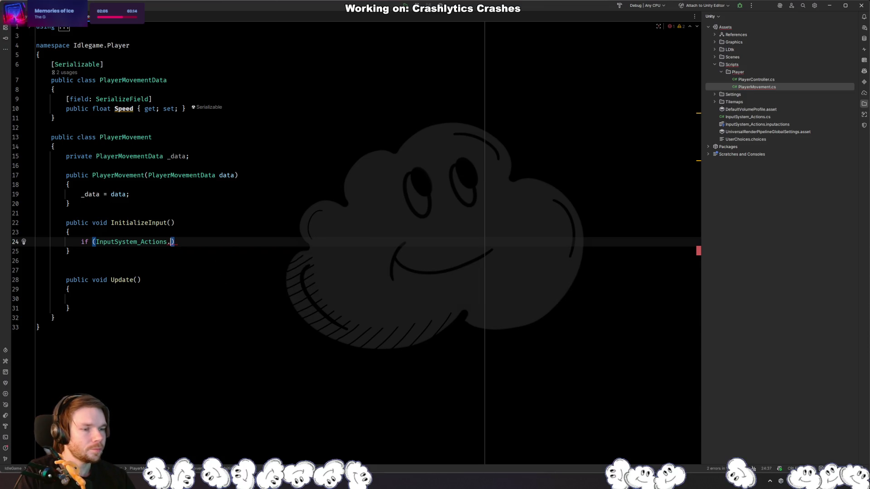
key("ctrl+space")
key("Down")
key("Down")
key("Return")
type(".")
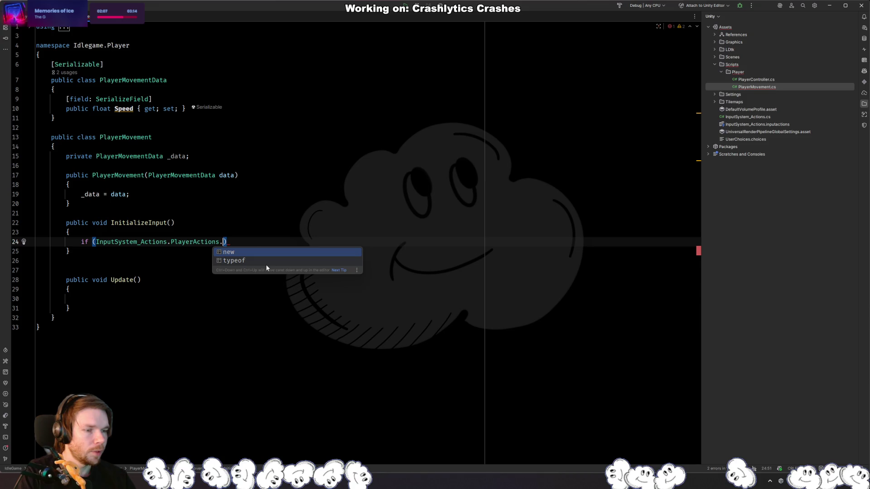
key("ctrl+z")
key("ctrl+z")
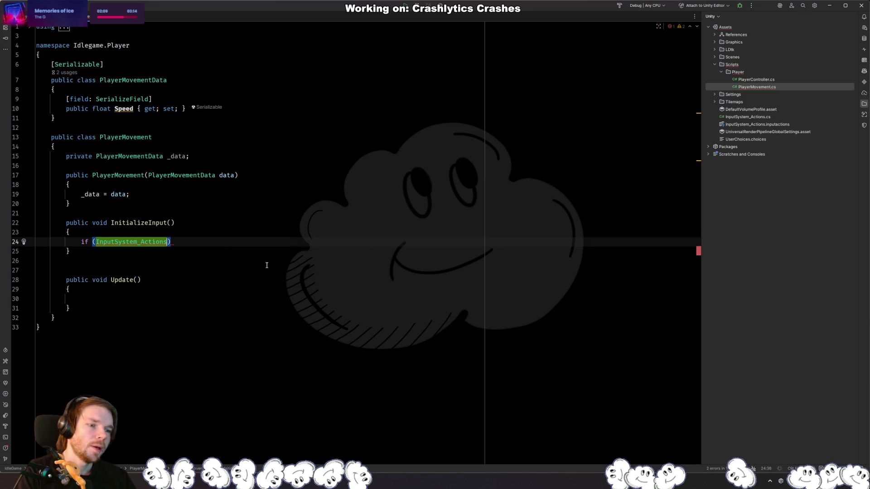
Step: Clear the if condition and comment out the unfinished 'if ()' line
key("ctrl+BackSpace")
type("InputA")
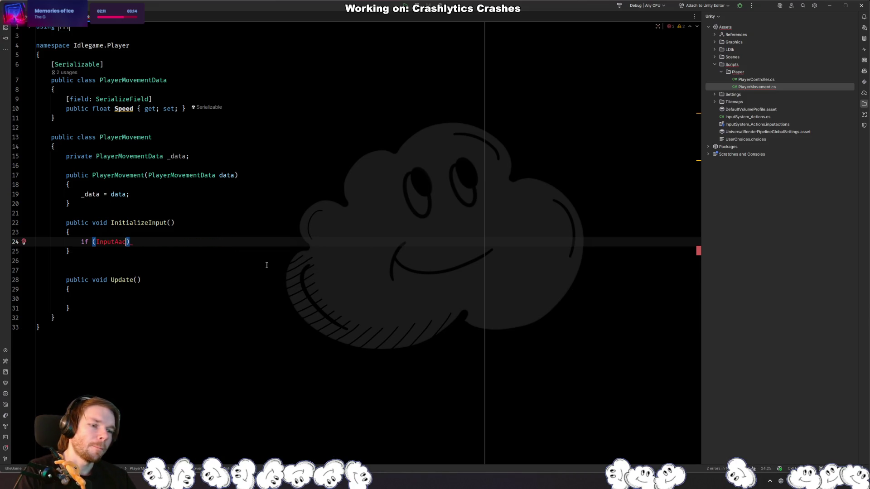
key("ctrl+BackSpace")
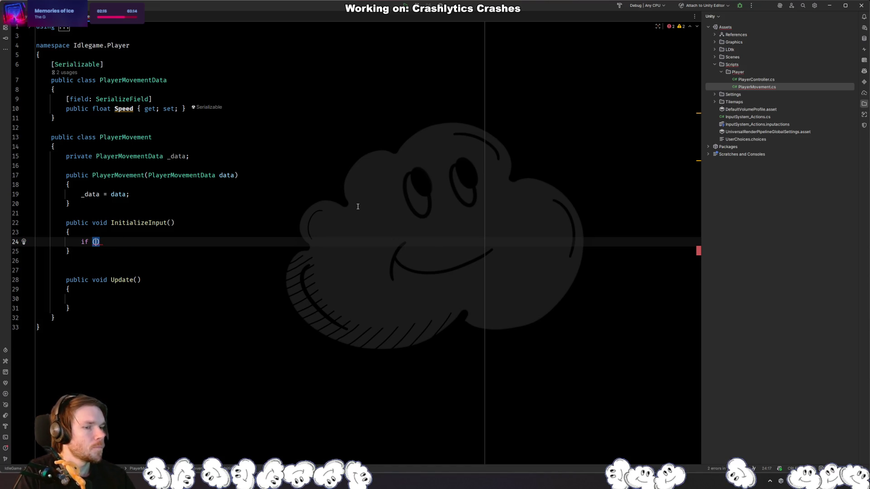
key("ctrl+slash")
left_click(654, 164)
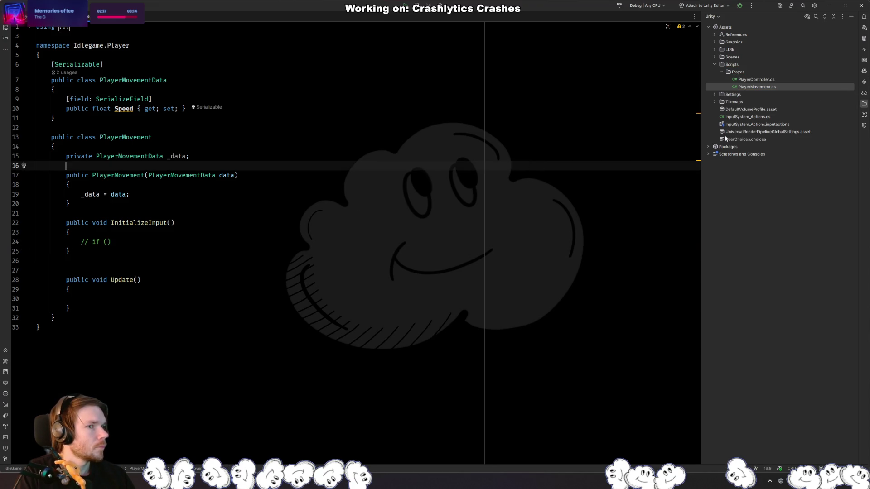
Step: Open the McDodger project from File > Recent Projects
key("alt+f")
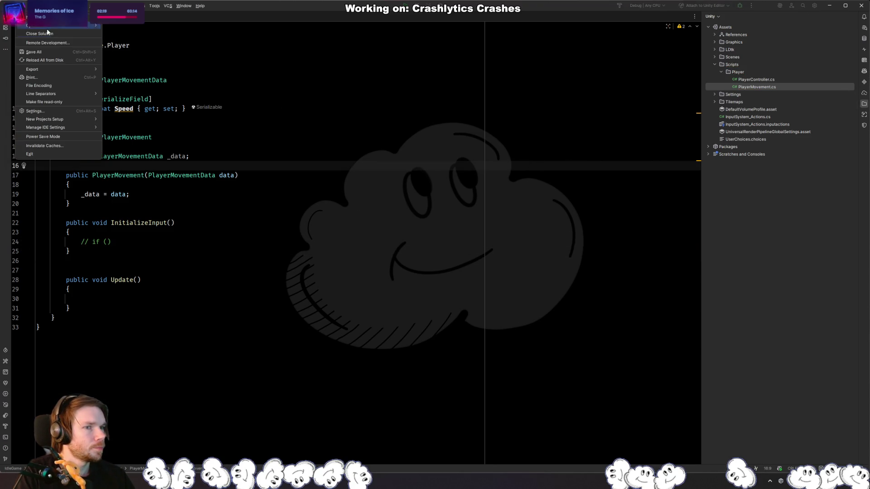
mouse_move(79, 25)
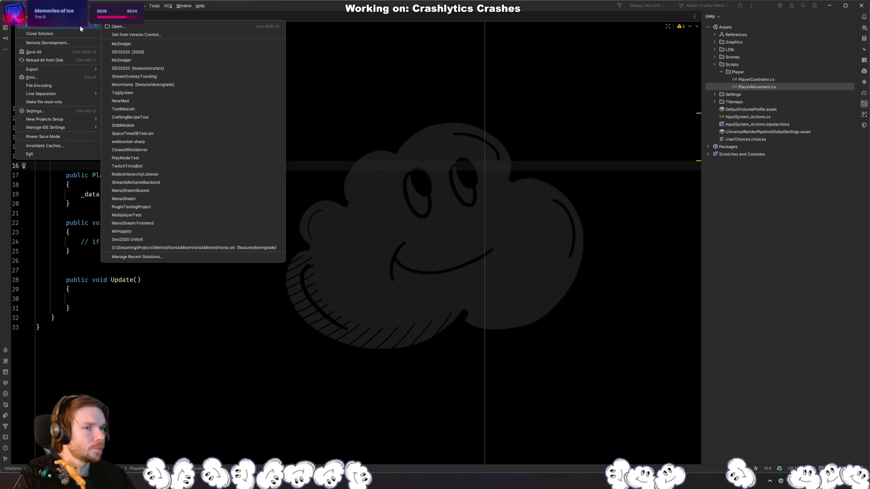
left_click(193, 44)
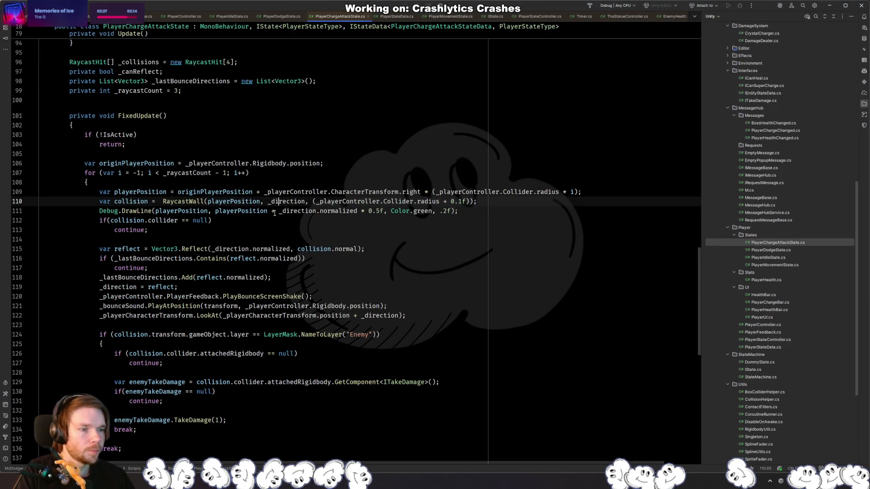
scroll(473, 241, "down", 5)
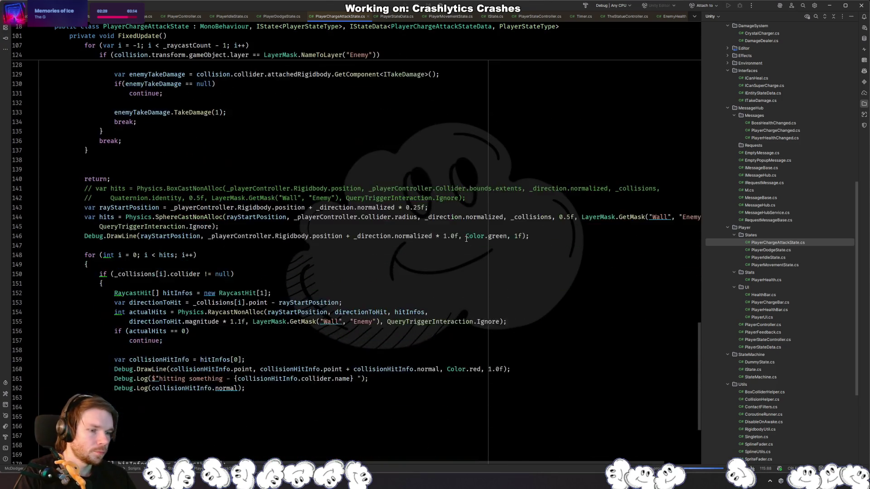
scroll(466, 242, "up", 20)
scroll(460, 243, "up", 3)
left_click(524, 216)
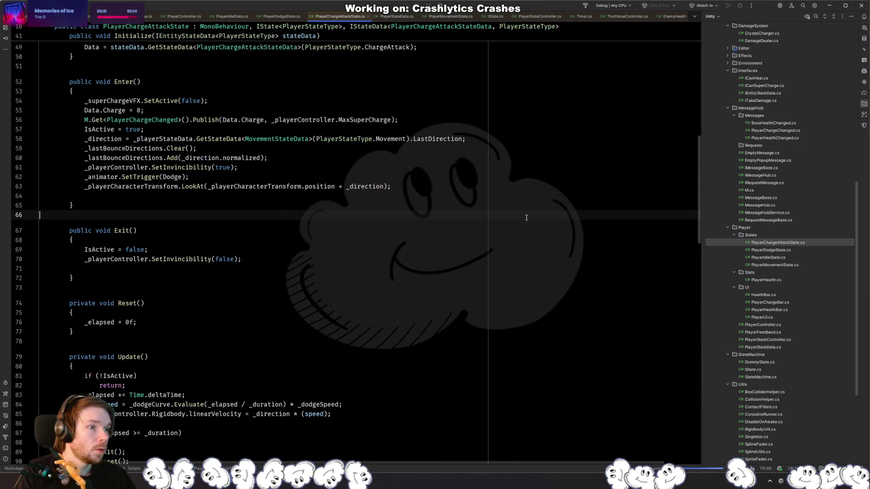
left_click(453, 129)
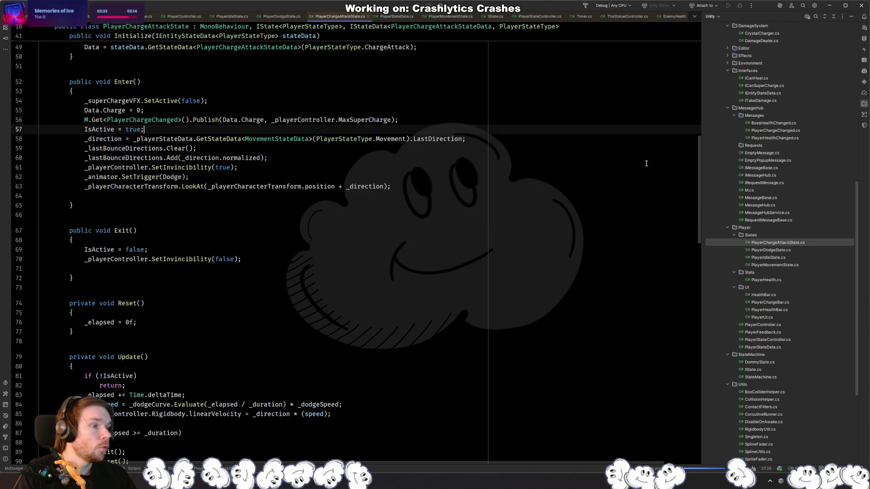
Step: Open PlayerMovementState.cs and search for where _playerActions is declared and used
left_click(786, 264)
double_click(787, 264)
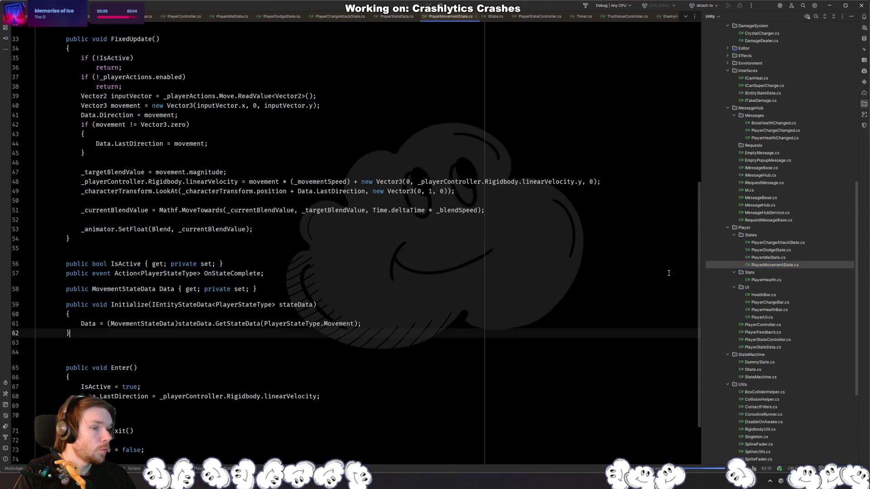
left_click(444, 249)
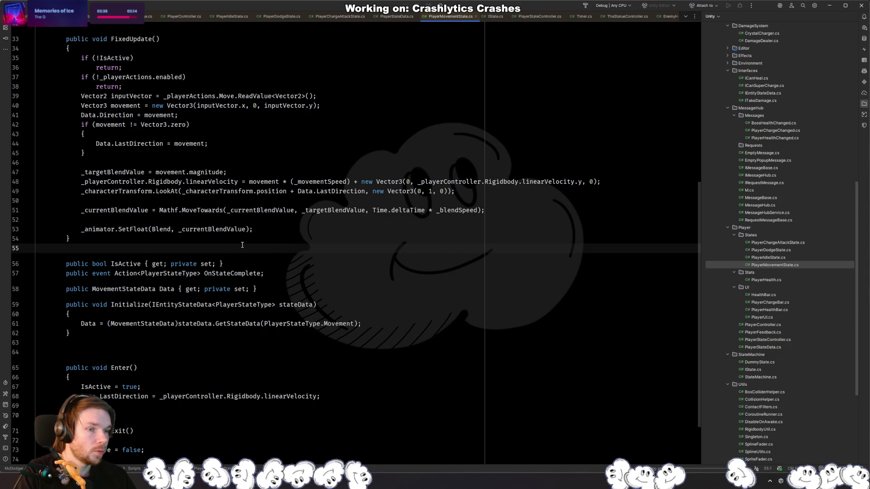
left_click(210, 96)
key("F9")
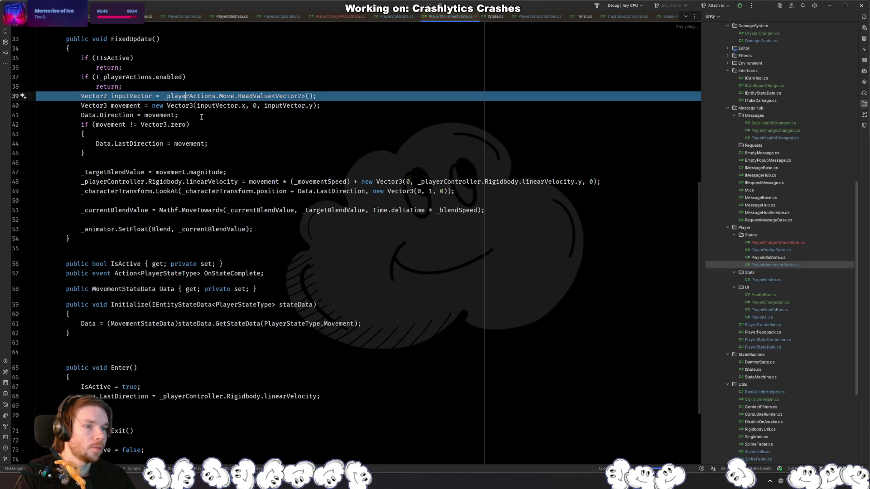
left_click(204, 97)
key("ctrl+f")
left_click(204, 98, "ctrl")
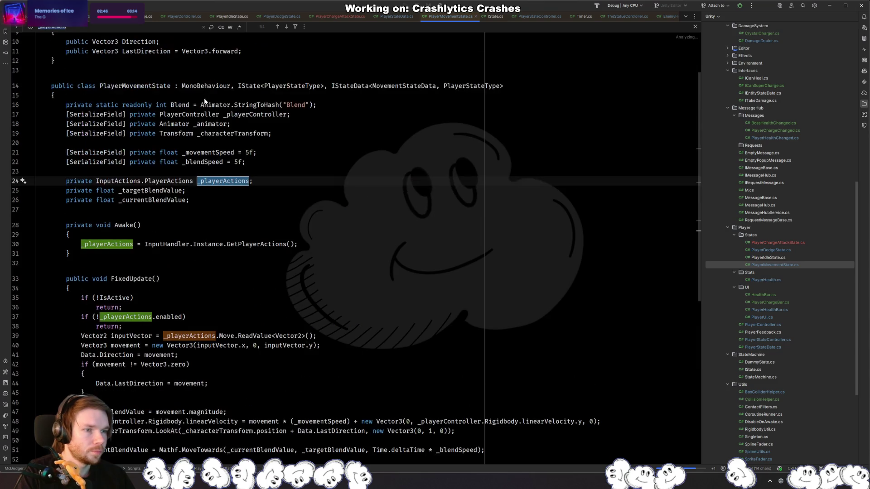
left_click(292, 185)
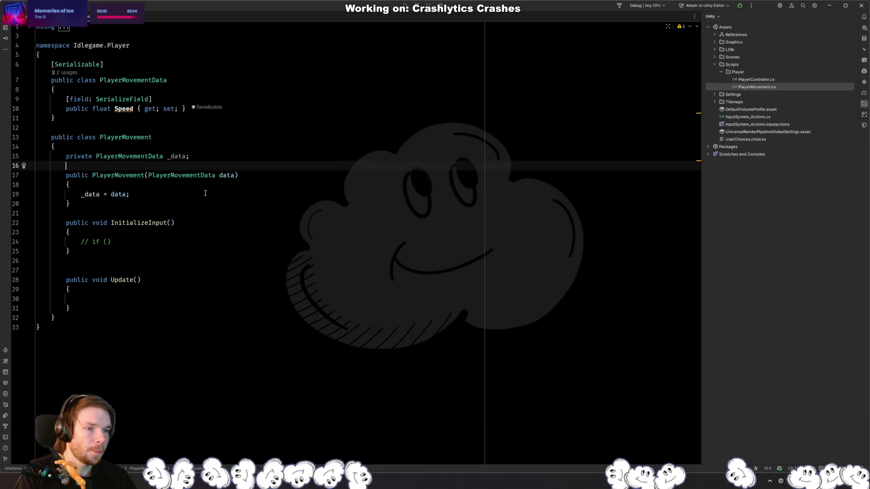
Step: Declare a private InputSystem_Actions.PlayerActions field named _inputActions on line 16
type("private PlayerAc")
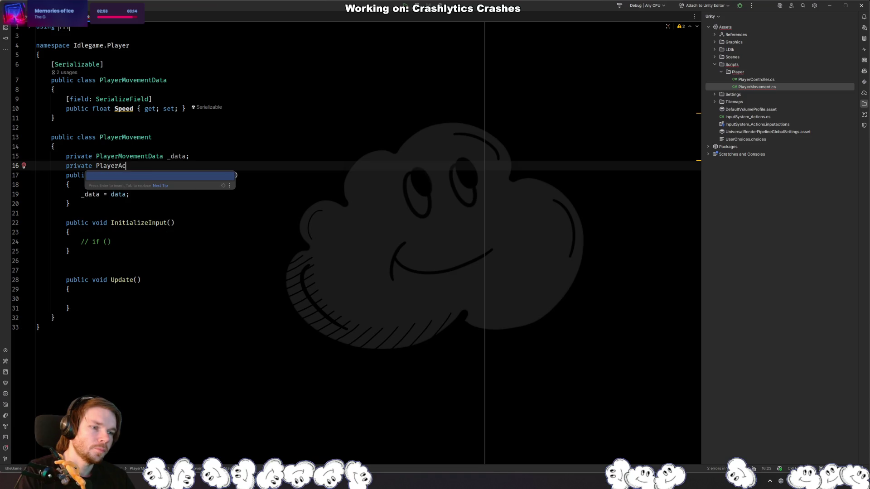
type("tions")
key("Return")
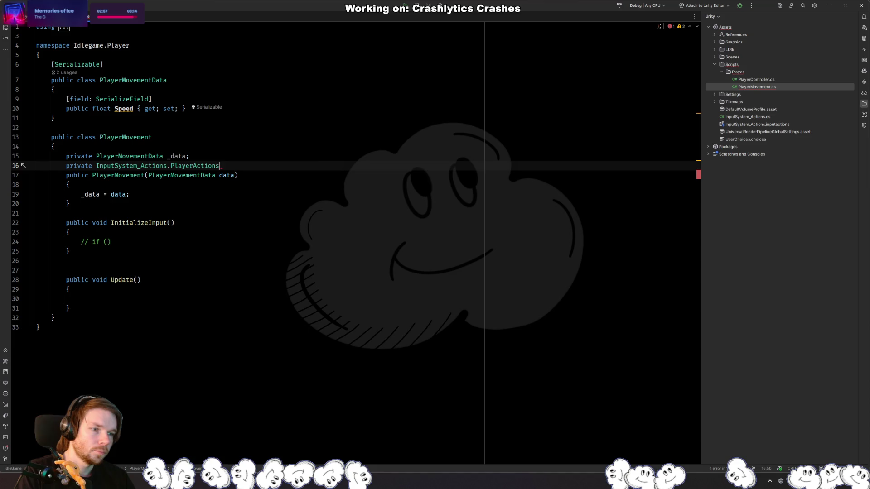
type(" _")
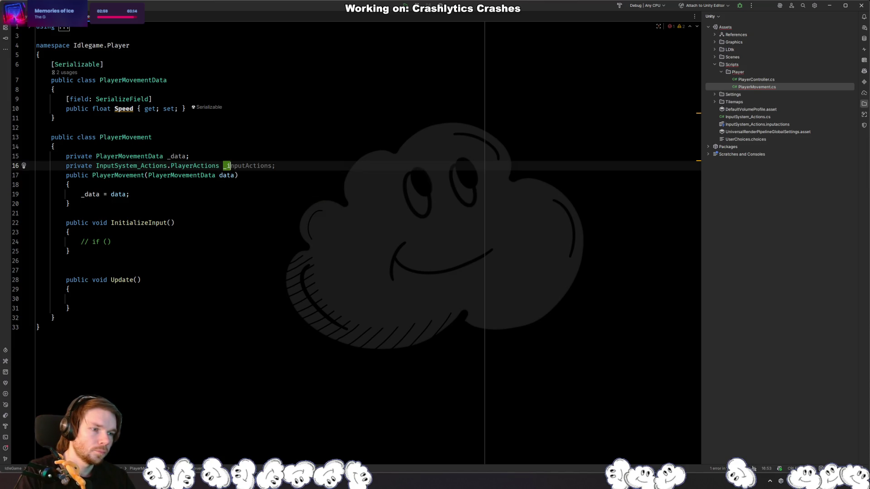
key("Down")
key("Down")
key("Down")
Step: Begin an '_inputActions.' line in the constructor to browse the field's members
key("Return")
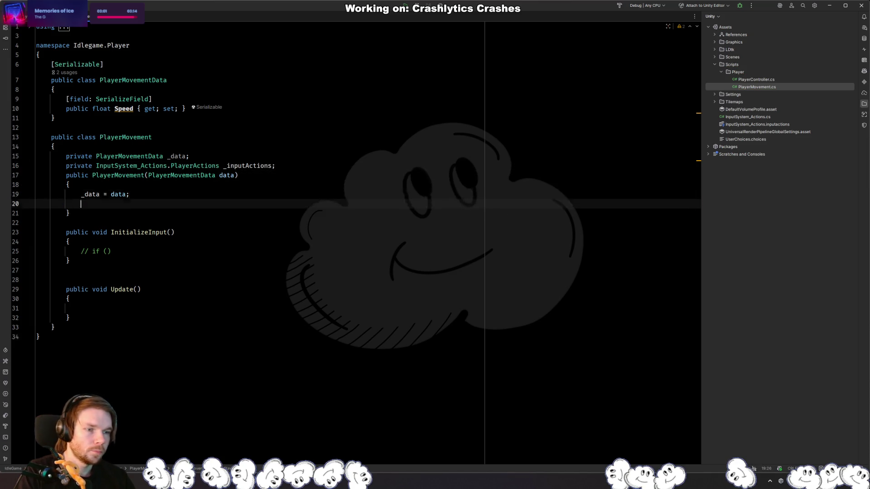
type("_i")
key("Return")
type("=")
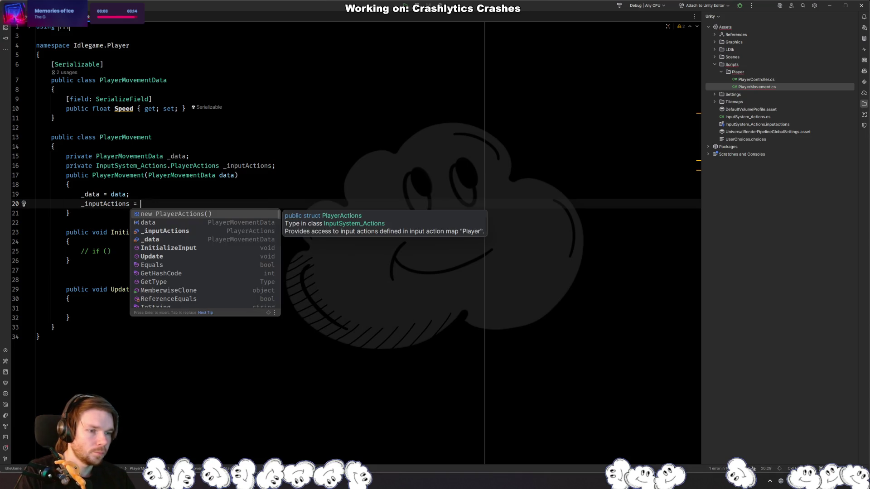
key("BackSpace")
key("BackSpace")
key("BackSpace")
type(".")
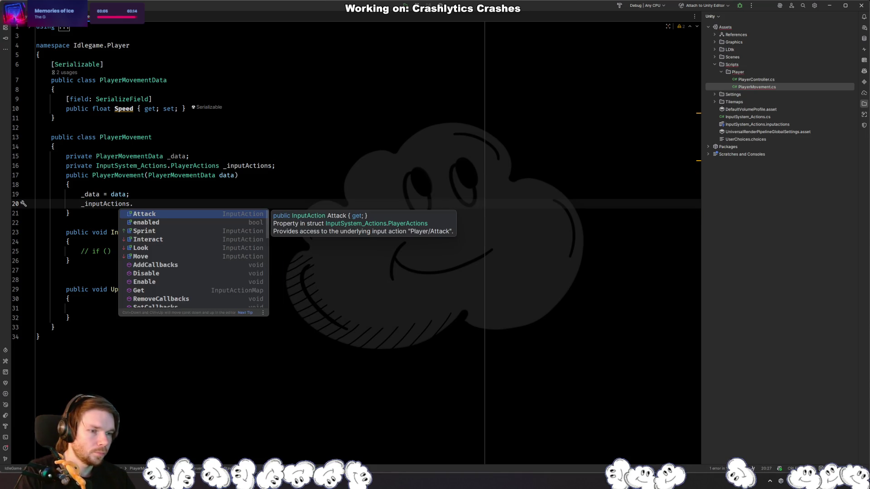
key("Escape")
key("ctrl+Tab")
key("ctrl+Tab")
Step: Review McDodger's Awake and the reference InputHandler's Start and GetPlayerActions methods
key("alt+Tab")
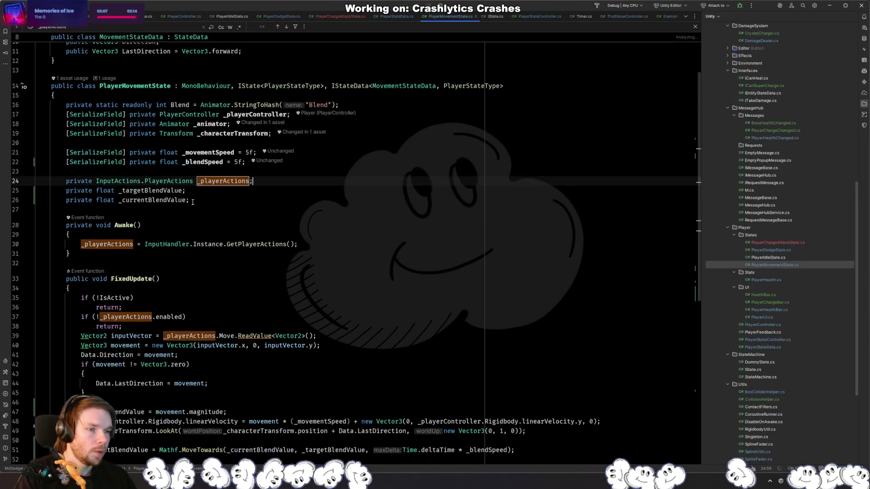
left_click(321, 242)
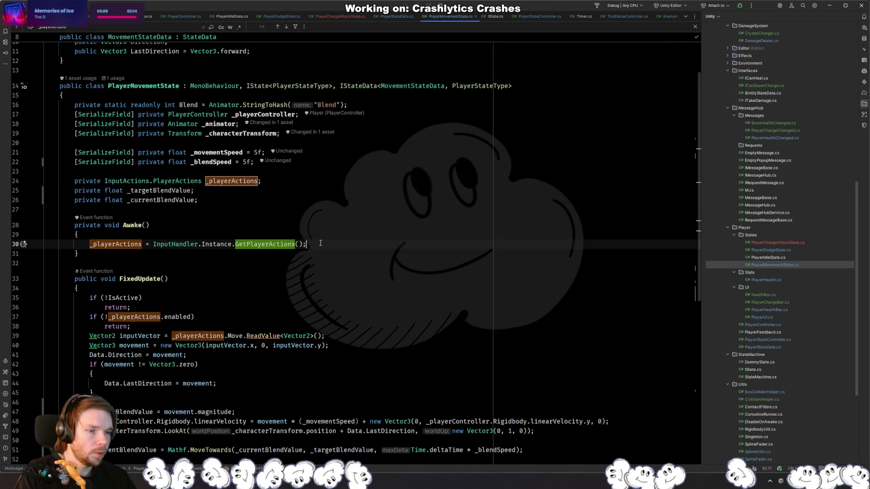
key("ctrl+w")
key("ctrl+w")
key("ctrl+w")
left_click(267, 244, "ctrl")
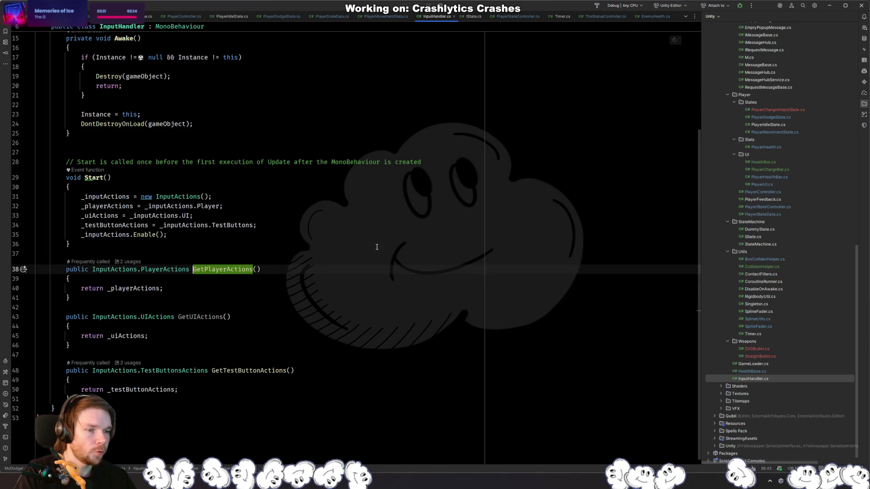
left_click(132, 289)
scroll(298, 288, "up", 5)
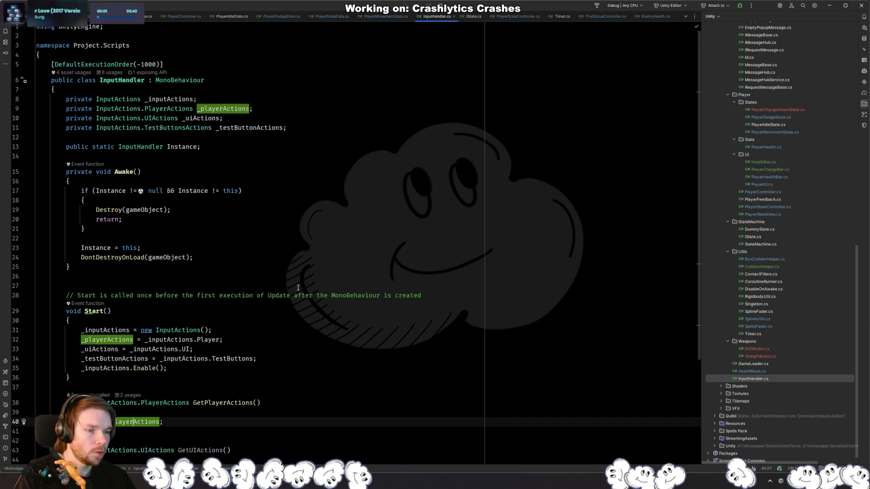
scroll(298, 288, "down", 5)
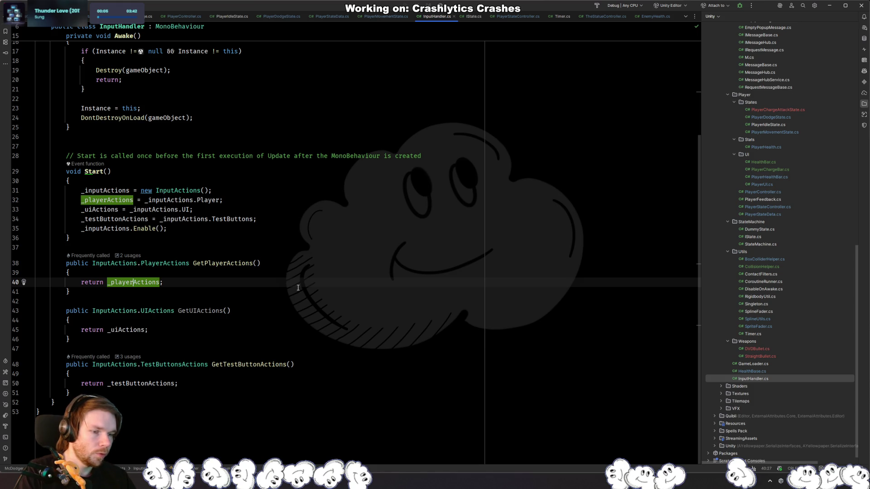
scroll(298, 288, "up", 5)
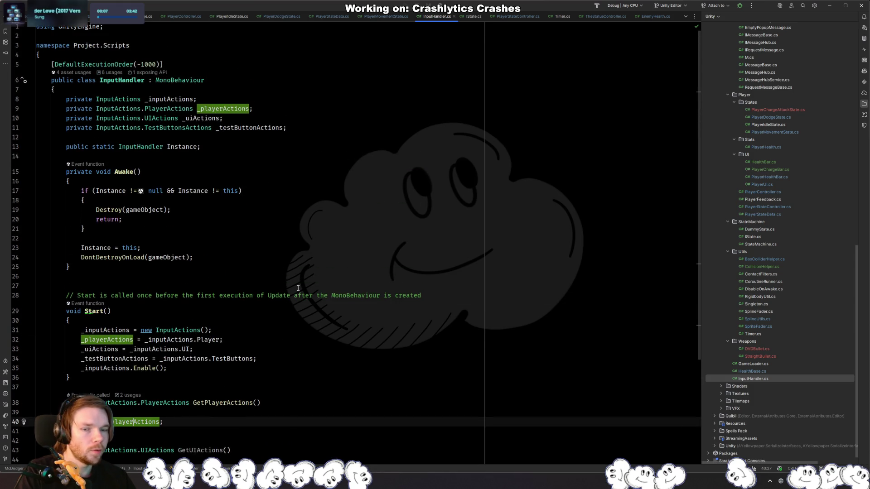
scroll(298, 288, "down", 5)
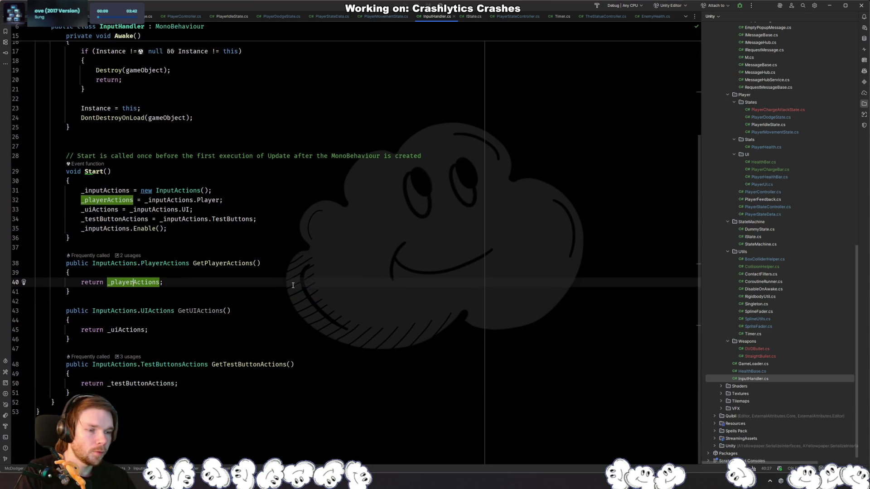
left_click(274, 329)
left_click(320, 292)
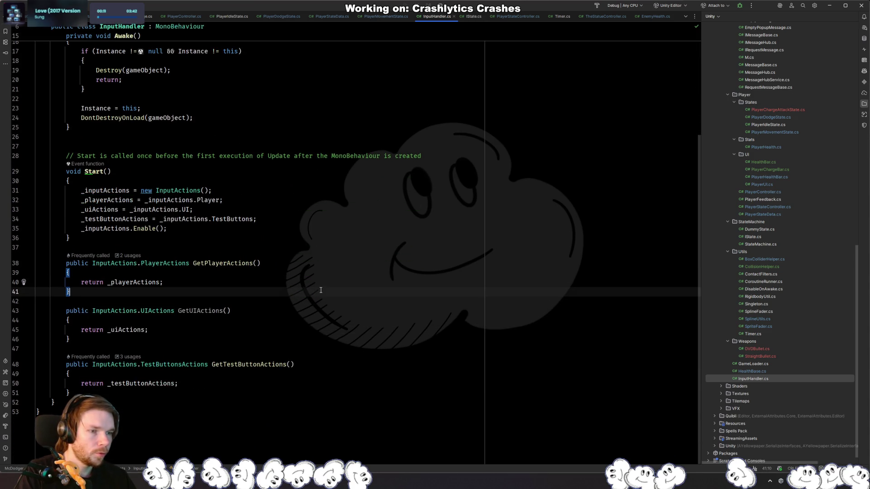
scroll(321, 292, "up", 4)
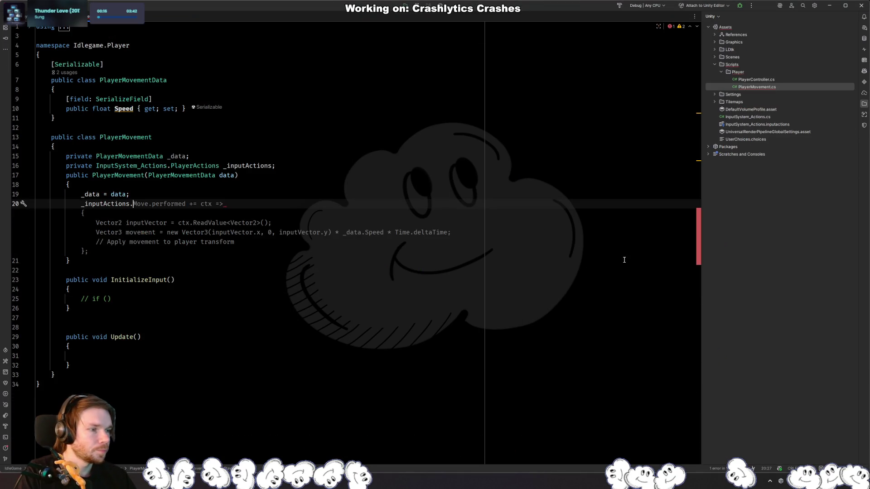
Step: Comment out the unfinished _inputActions line in the PlayerMovement constructor
key("Escape")
key("ctrl+slash")
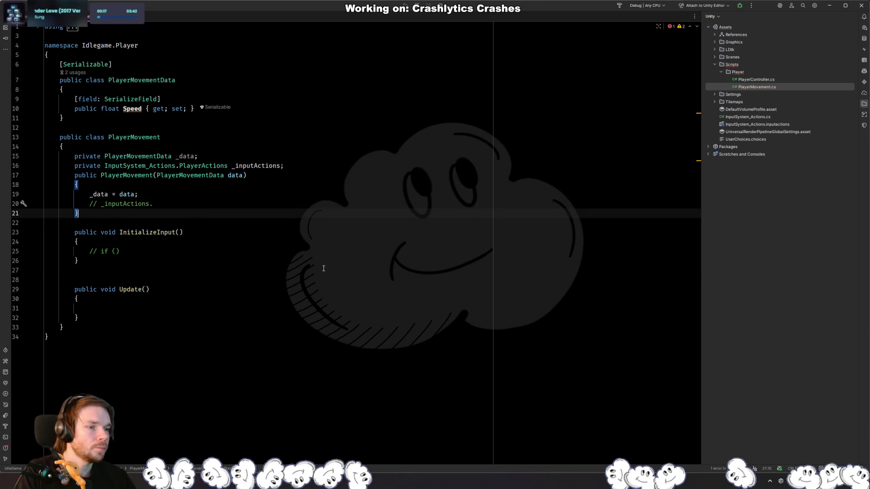
left_click(323, 268)
left_click(385, 175)
key("ctrl+alt+Return")
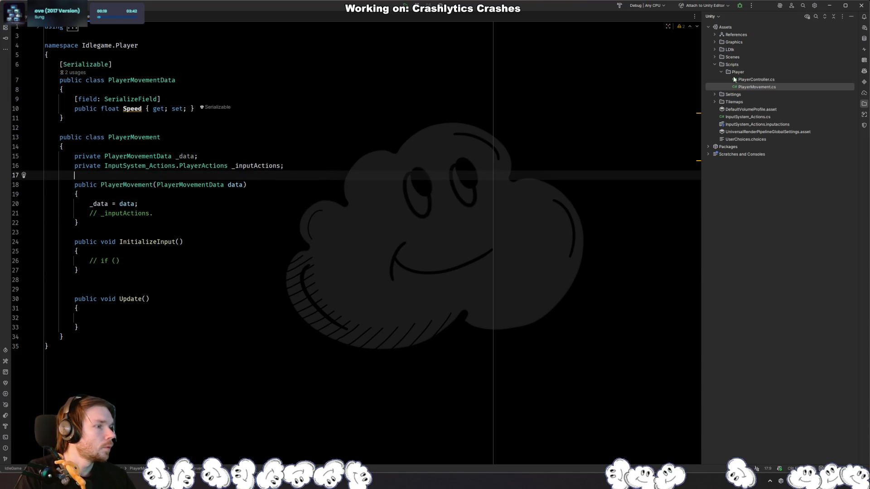
Step: Create a new InputSystem folder under Scripts
right_click(736, 65)
mouse_move(751, 69)
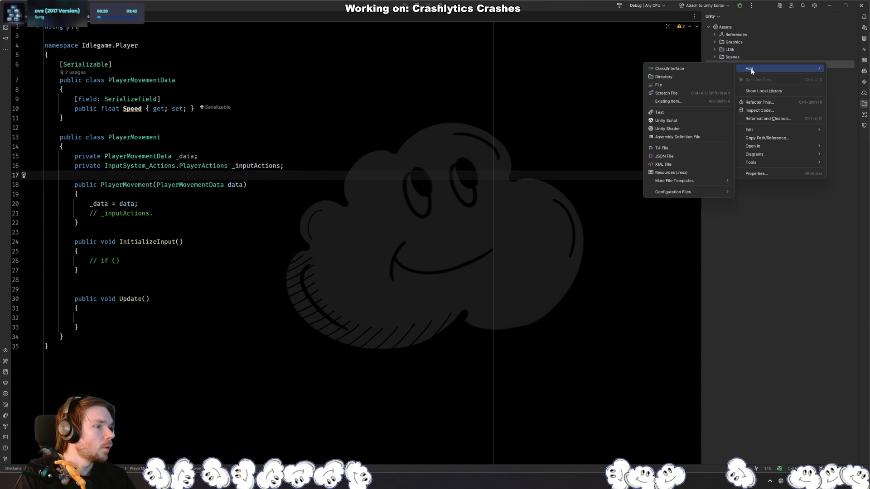
left_click(678, 74)
type("InputSys")
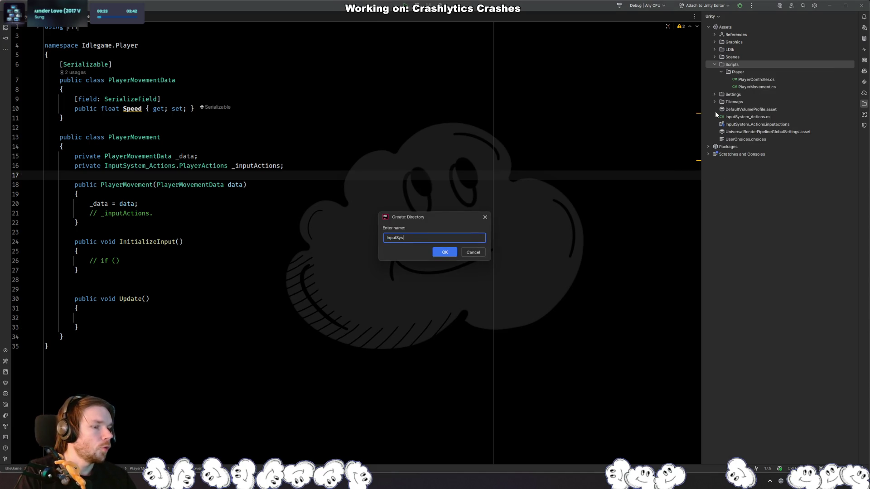
type("tem")
key("Return")
Step: Add a new InputHandler class inside the InputSystem folder
right_click(748, 72)
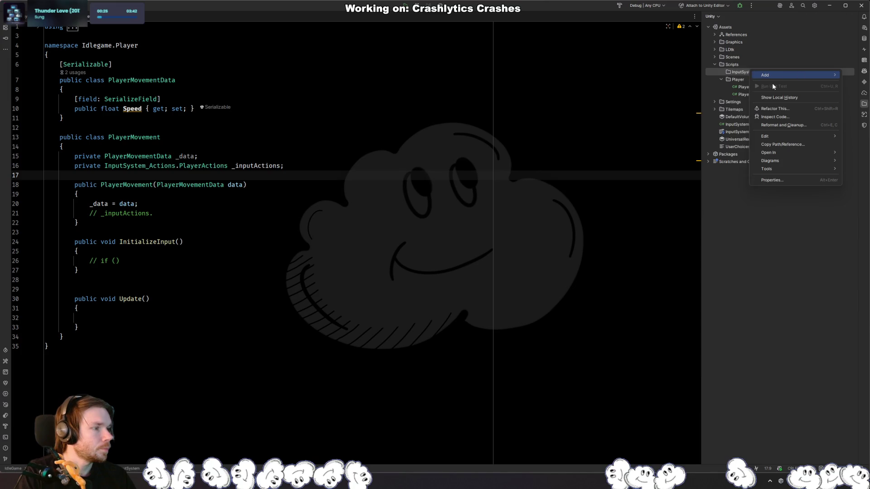
mouse_move(792, 75)
left_click(708, 75)
type("InputHan")
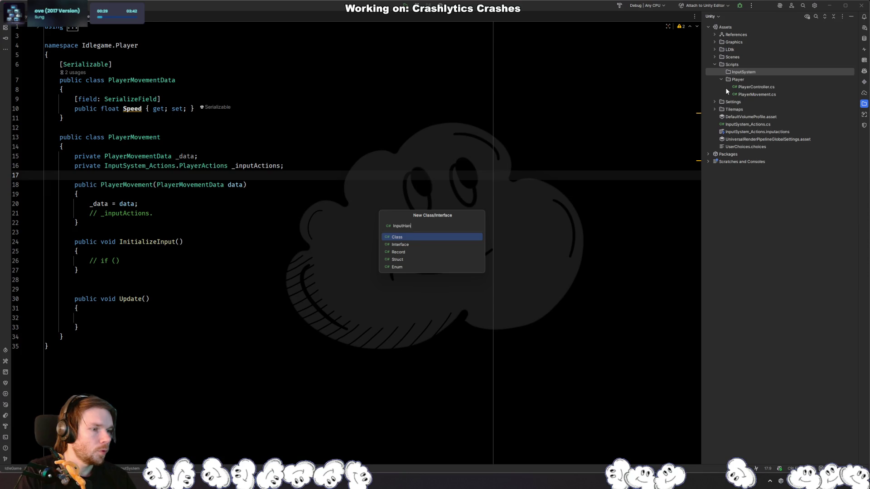
type("dler")
key("Return")
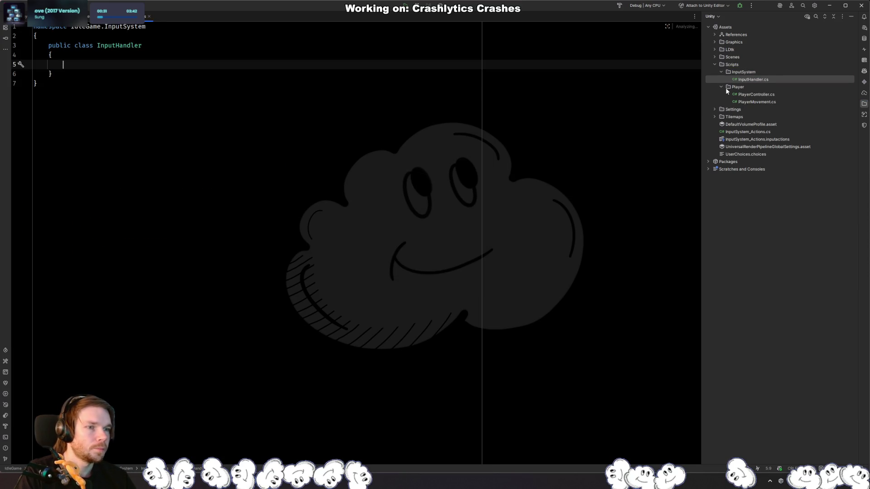
Step: Generate an empty InputHandler constructor from the ctor snippet
key("Up")
key("Up")
key("End")
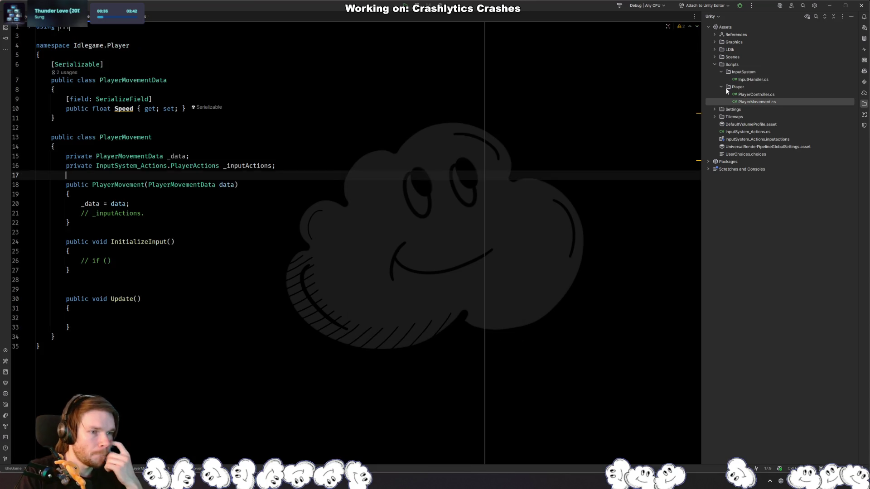
key("ctrl+Tab")
key("ctrl+Tab")
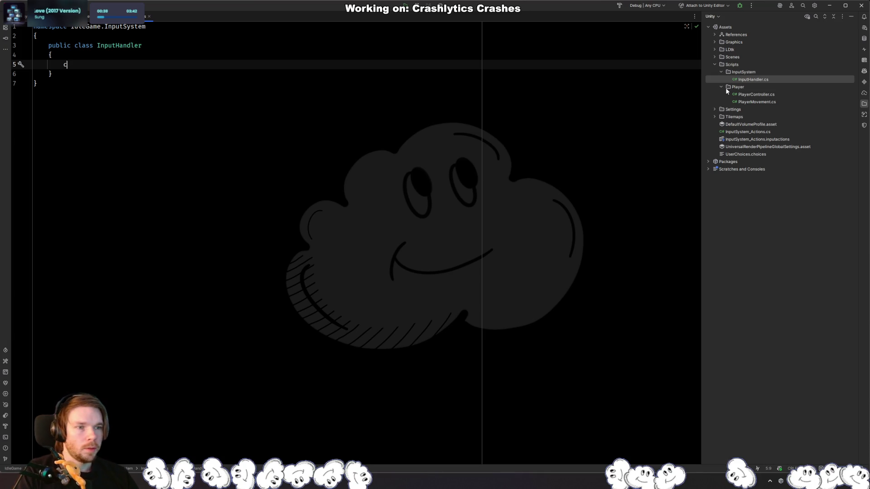
key("Return")
key("ctrl+Tab")
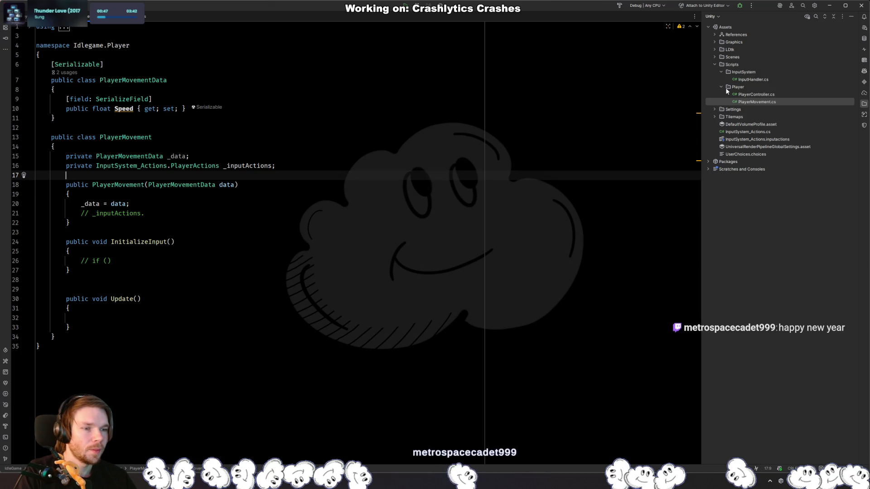
key("ctrl+Tab")
Step: Start a line in InputHandler reading 'InputSystem_Actions.' via autocomplete
type("Input")
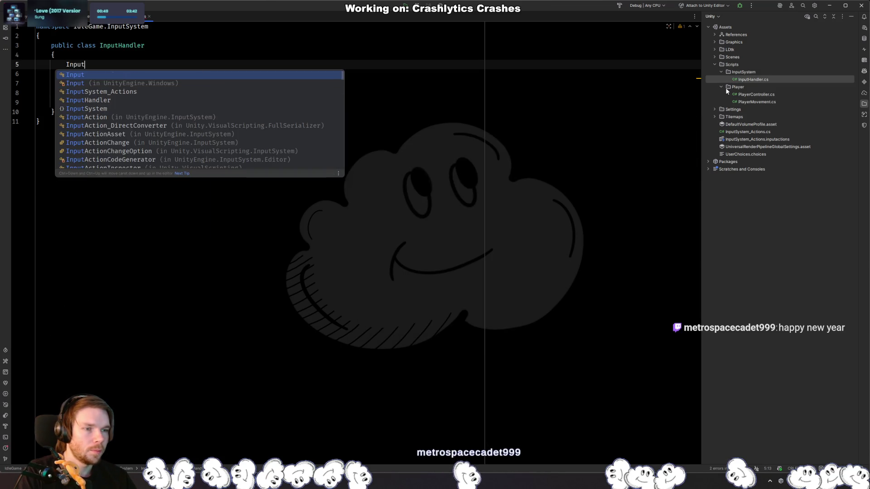
key("Down")
key("Down")
key("Return")
type(".")
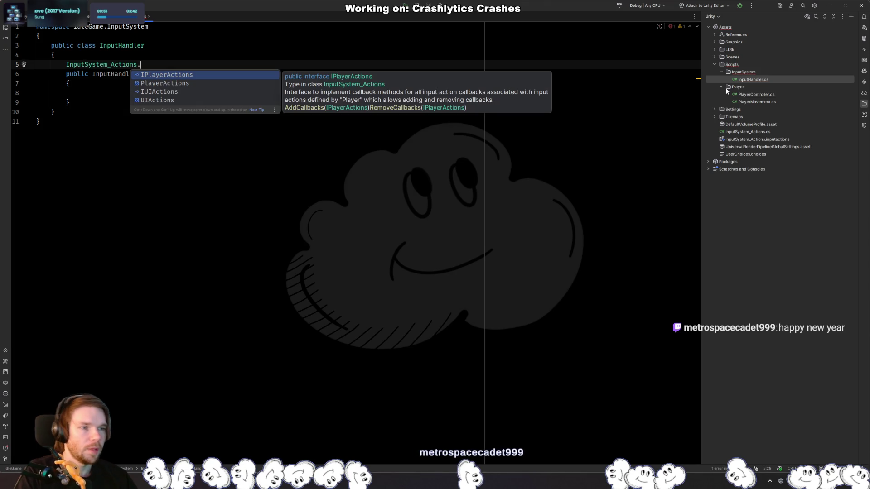
key("alt+Tab")
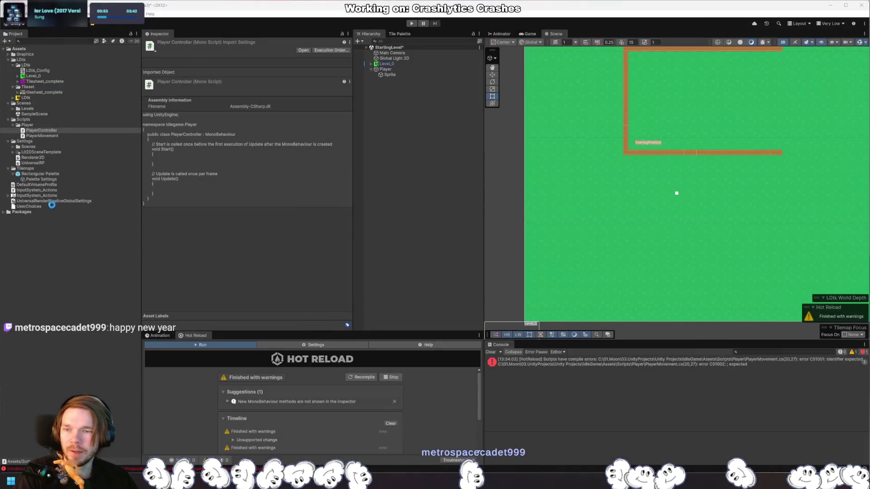
Step: Comment out the unfinished InputSystem_Actions line in InputHandler.cs so Unity can recompile
left_click(48, 206)
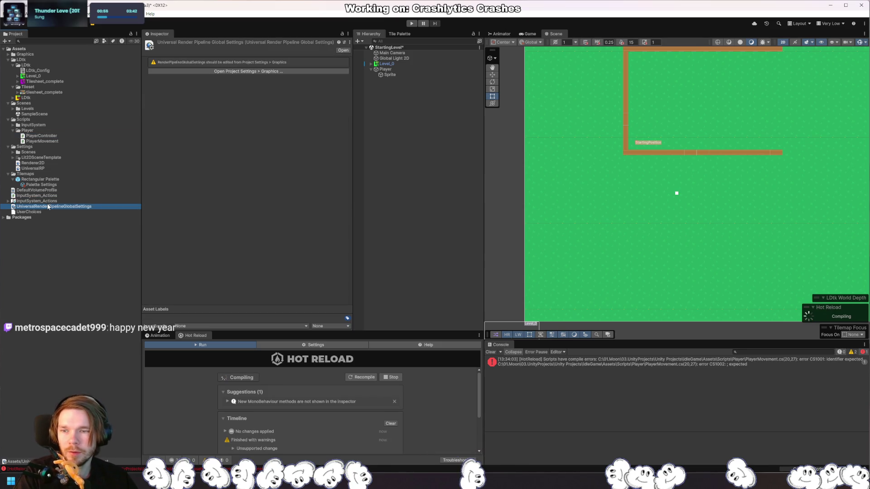
left_click(49, 201)
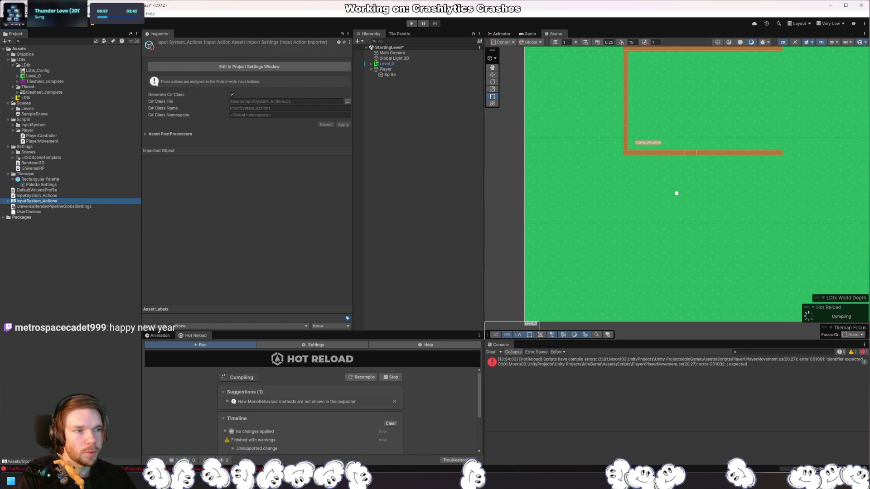
key("alt+Tab")
key("ctrl+slash")
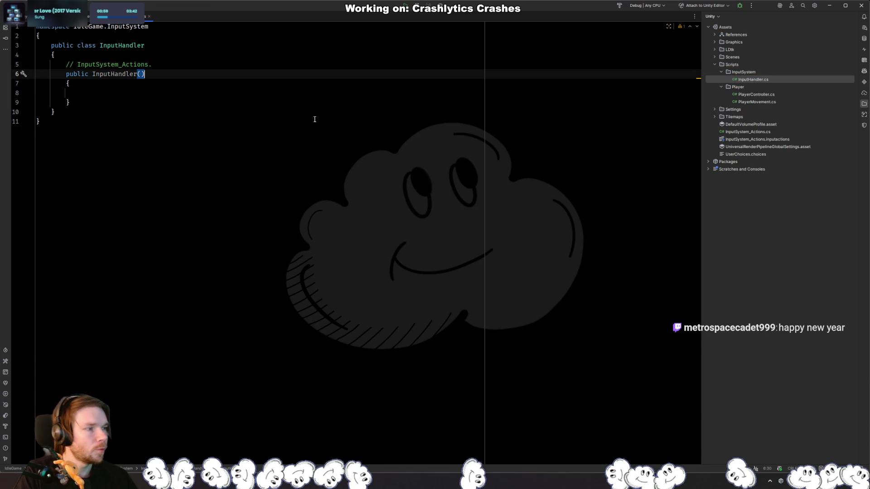
key("alt+Tab")
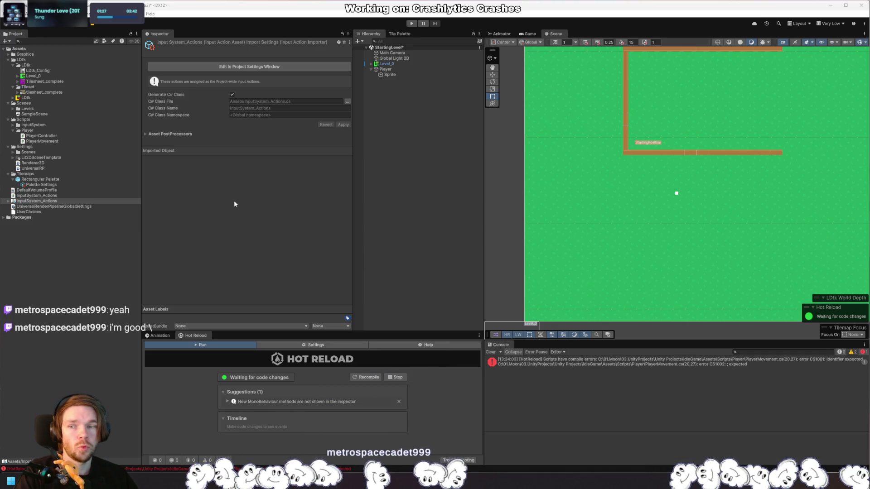
Step: Rename the InputSystem_Actions asset to InputActions and clear the Console
left_click(34, 201)
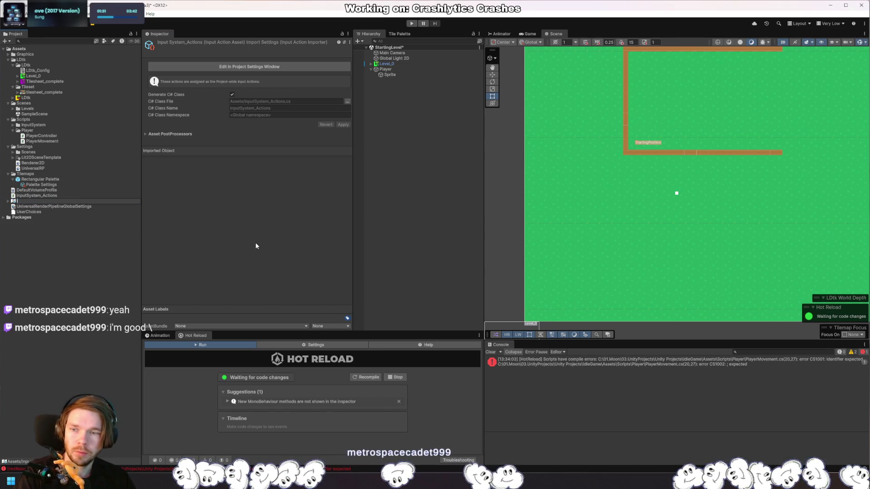
type("InputActions")
key("Return")
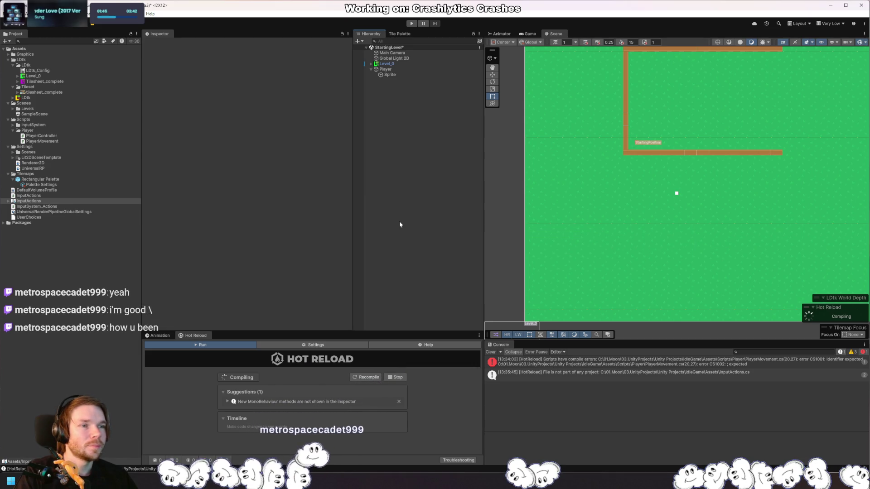
left_click(489, 353)
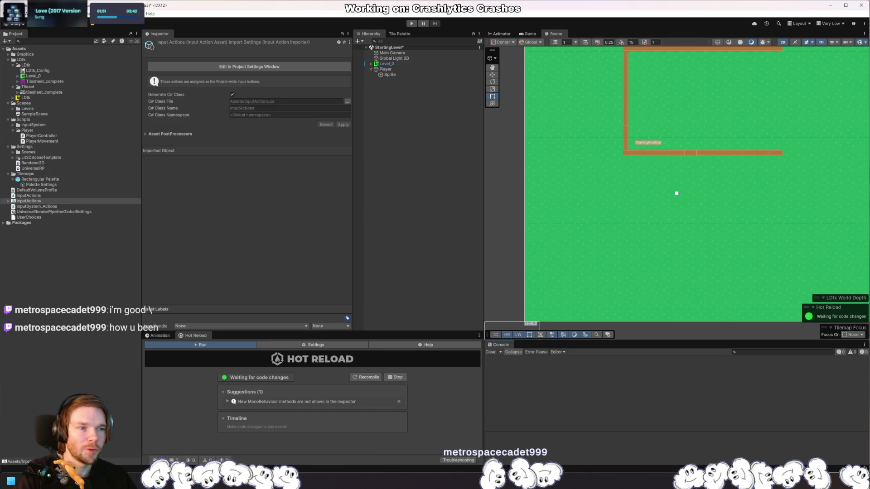
key("alt+Tab")
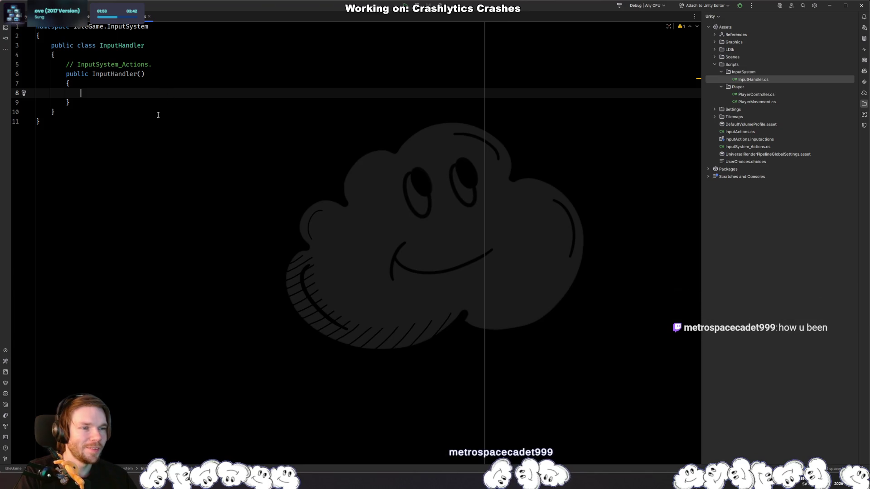
Step: Replace the commented line in InputHandler.cs with a new 'InputActions.' reference
key("Up")
key("Up")
key("Up")
key("ctrl+slash")
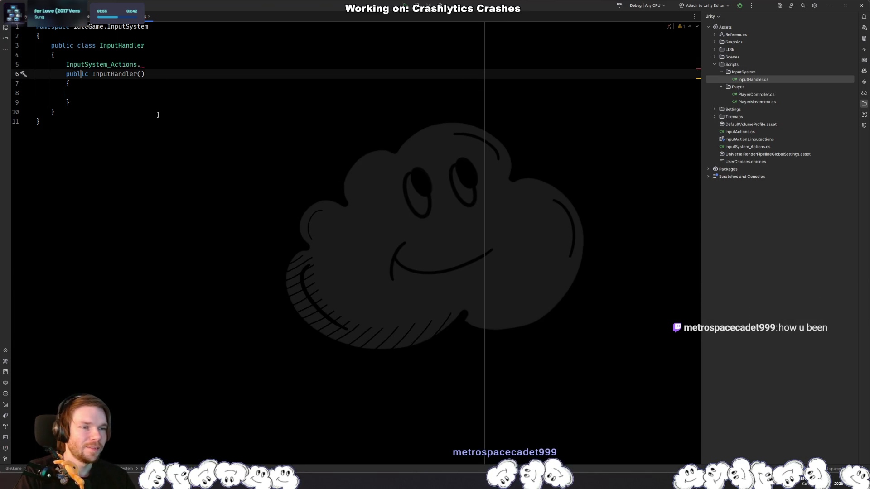
key("ctrl+x")
key("ctrl+alt+Return")
type("InputA")
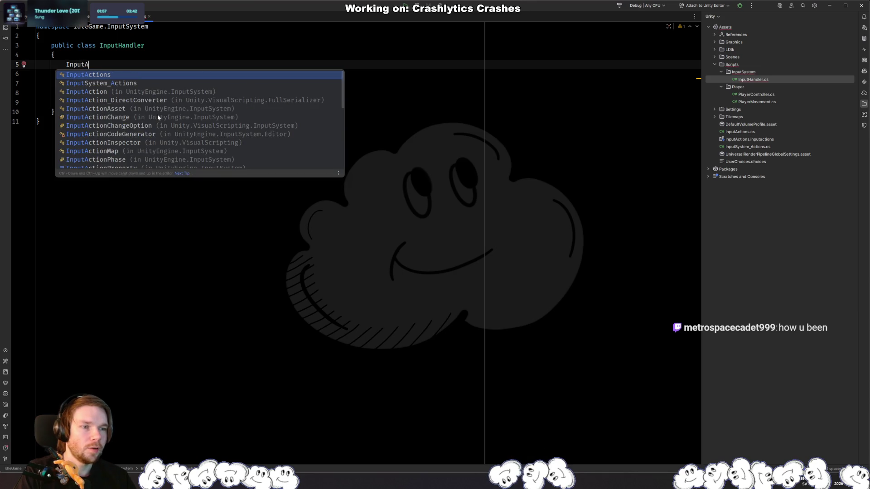
key("Return")
type(".")
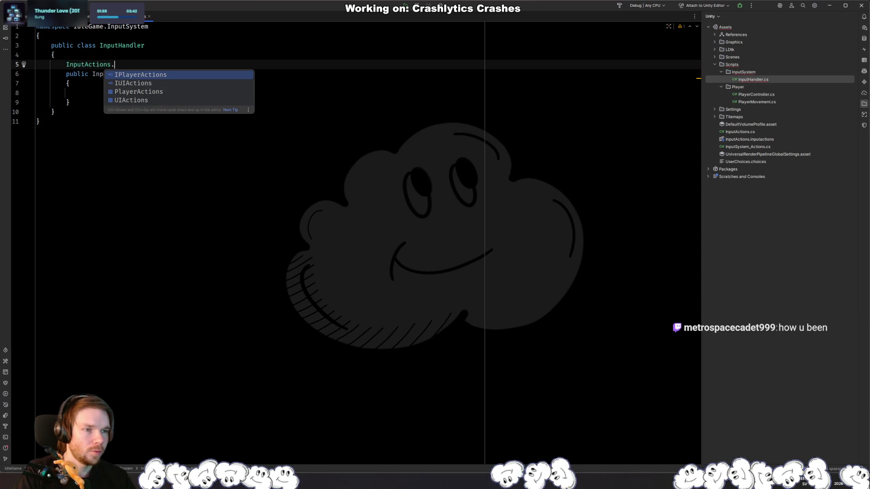